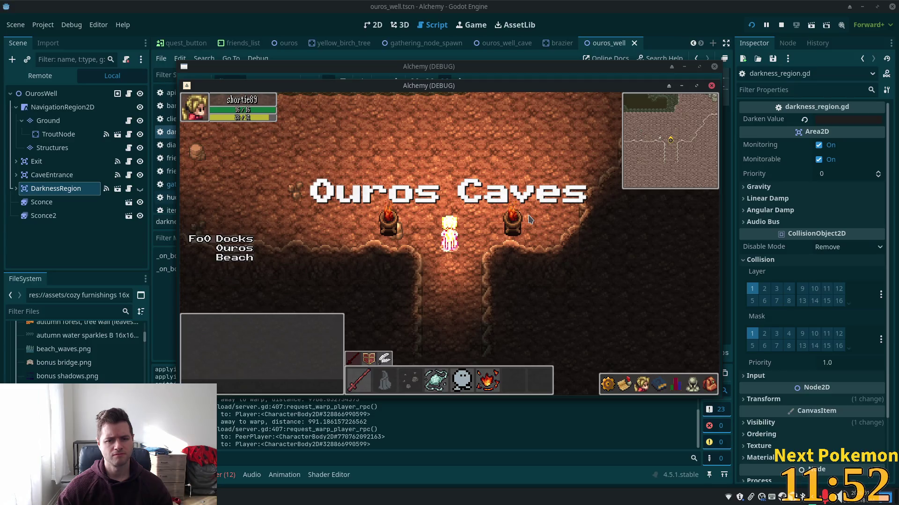
Step: Walk the character north-west through the cave and move the cave game window aside
key(Up)
key(Left)
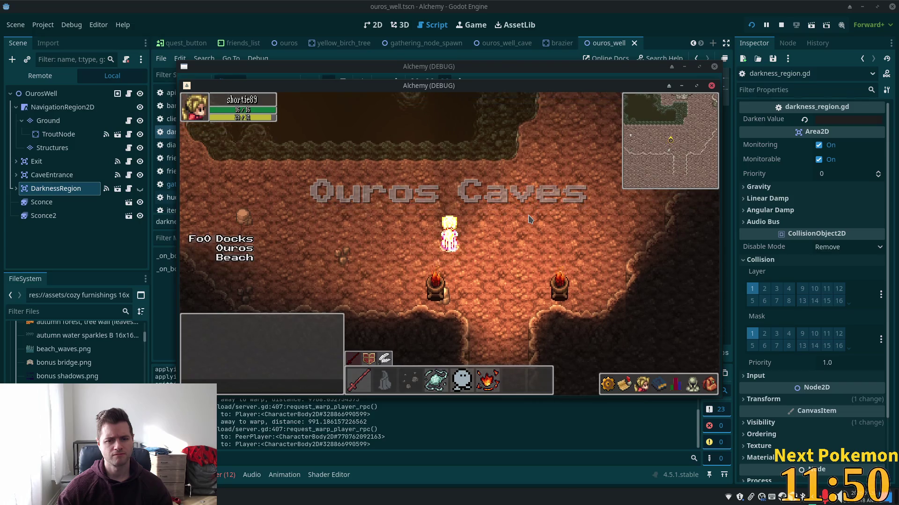
mouse_move(412, 94)
mouse_down()
mouse_move(563, 119)
mouse_move(581, 133)
mouse_up()
click(340, 136)
Step: Move the farm-field window aside, warp the second player into Ouros Caves, and stop the game
mouse_move(413, 86)
mouse_down()
mouse_move(237, 74)
mouse_move(248, 74)
mouse_up()
key(3)
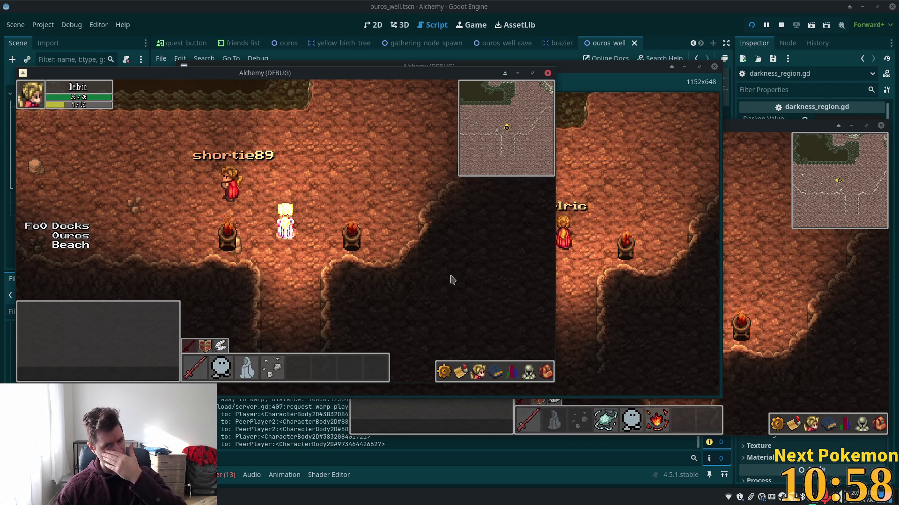
key(F8)
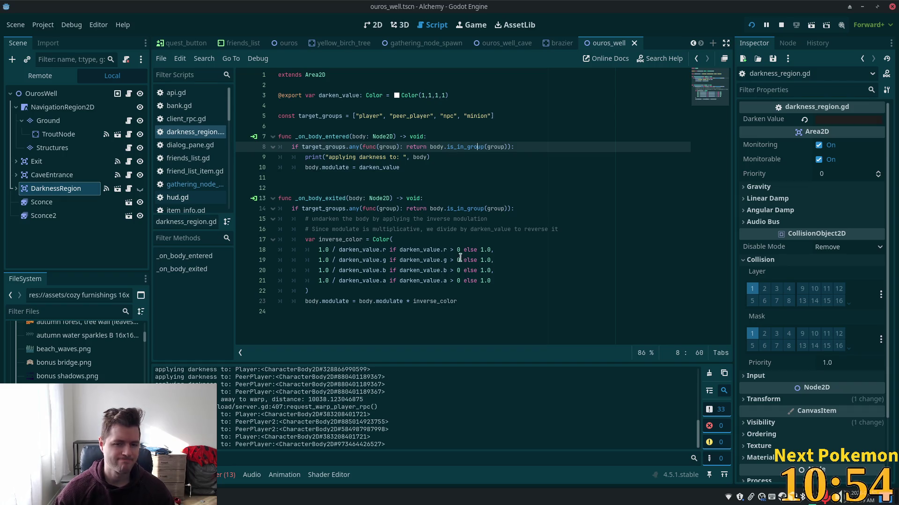
double_click(335, 167)
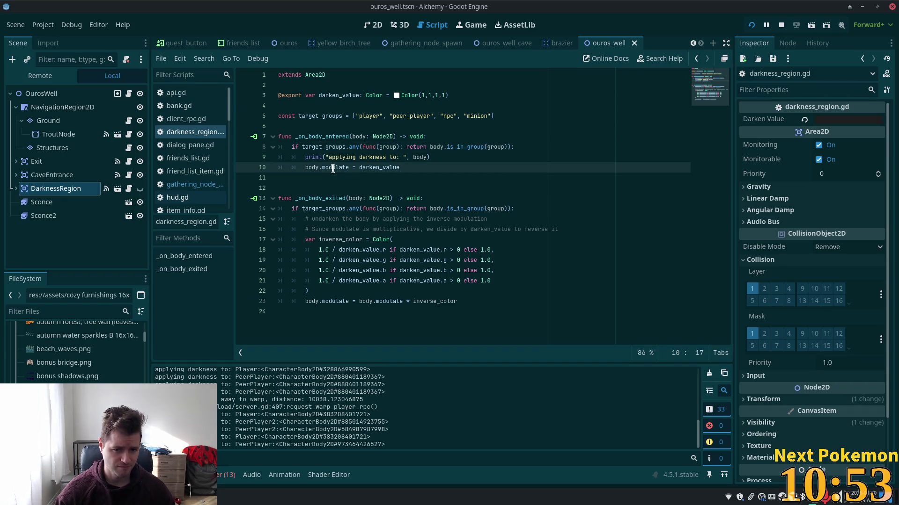
double_click(375, 168)
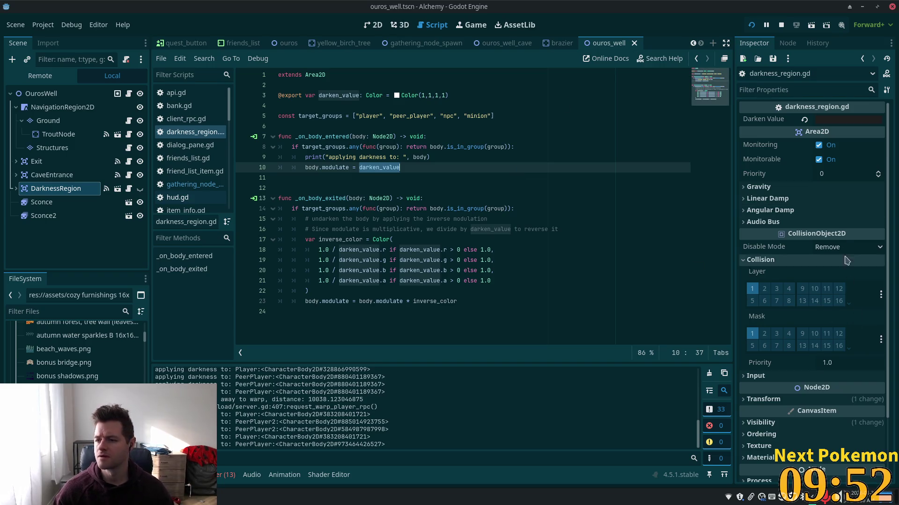
click(398, 240)
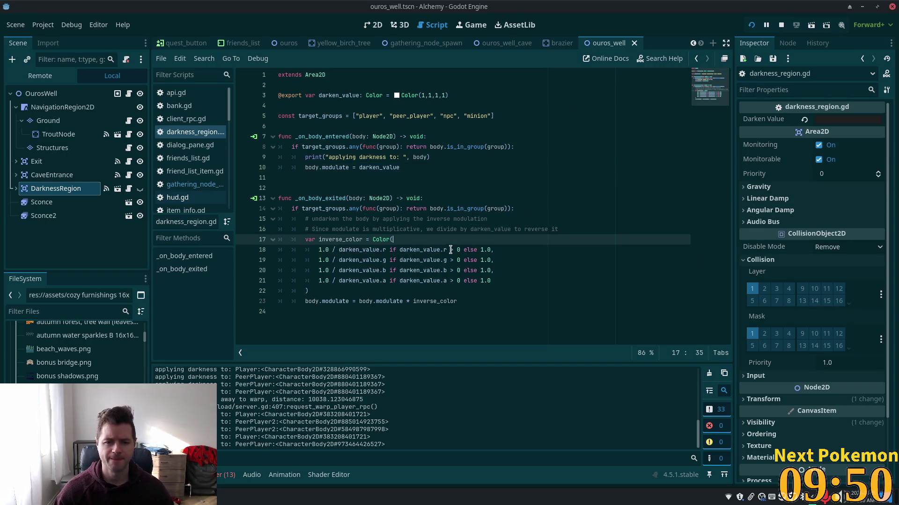
click(387, 157)
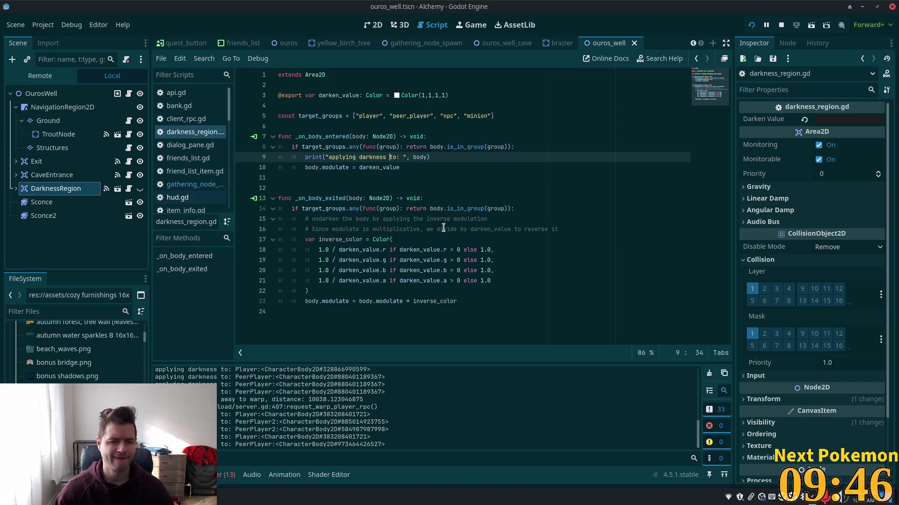
click(529, 208)
text(:)
Step: Add print("unapplying darkness to: ", body) atop _on_body_exited and run the project
key(Return)
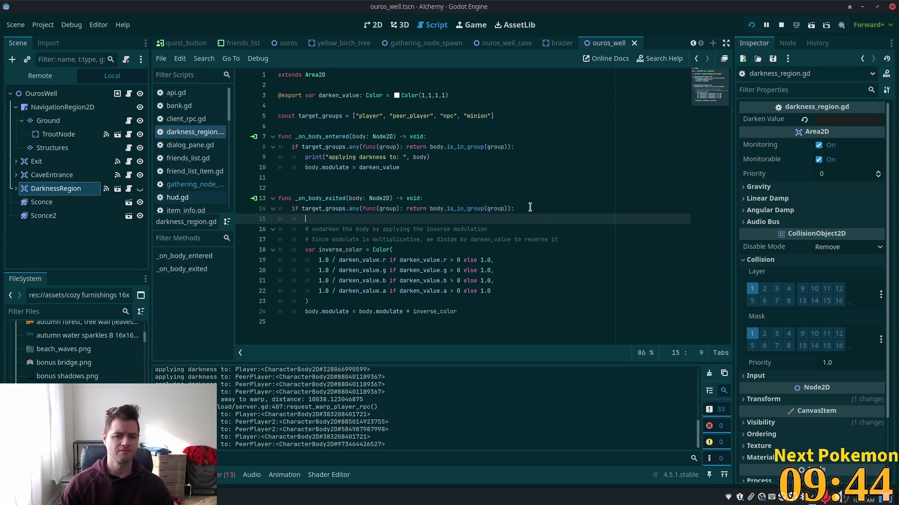
text(print(")
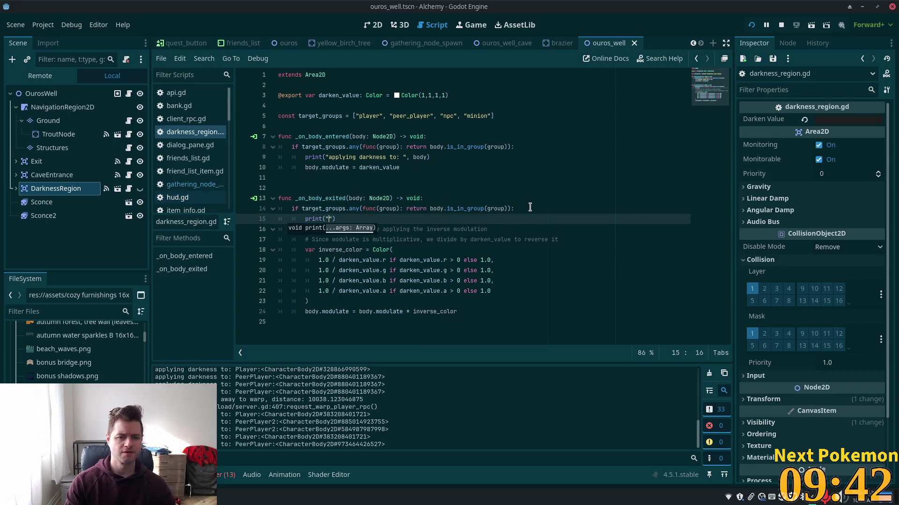
text(un)
text(applyin)
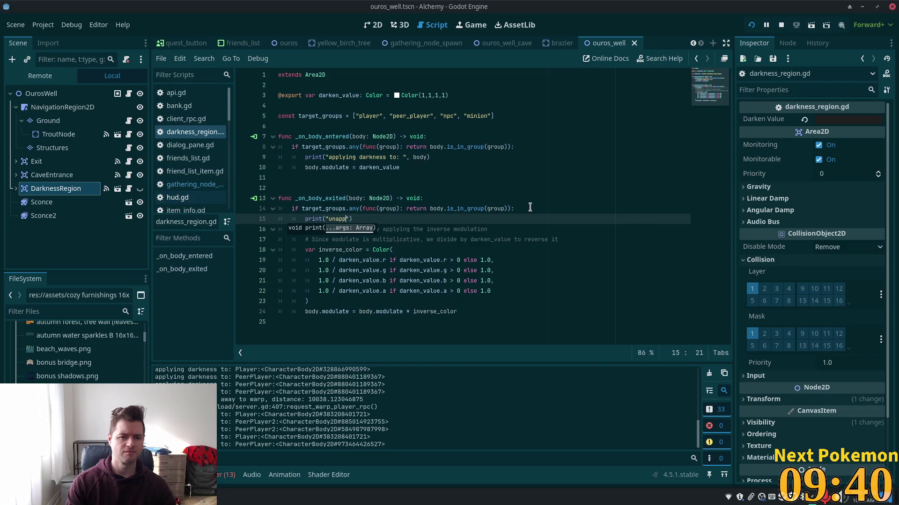
text(g d)
text(arkne)
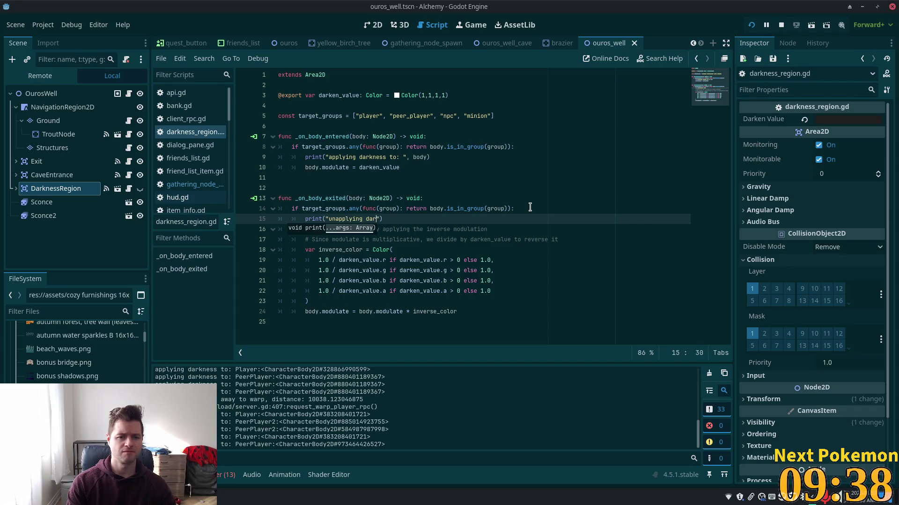
text(ss)
key(BackSpace)
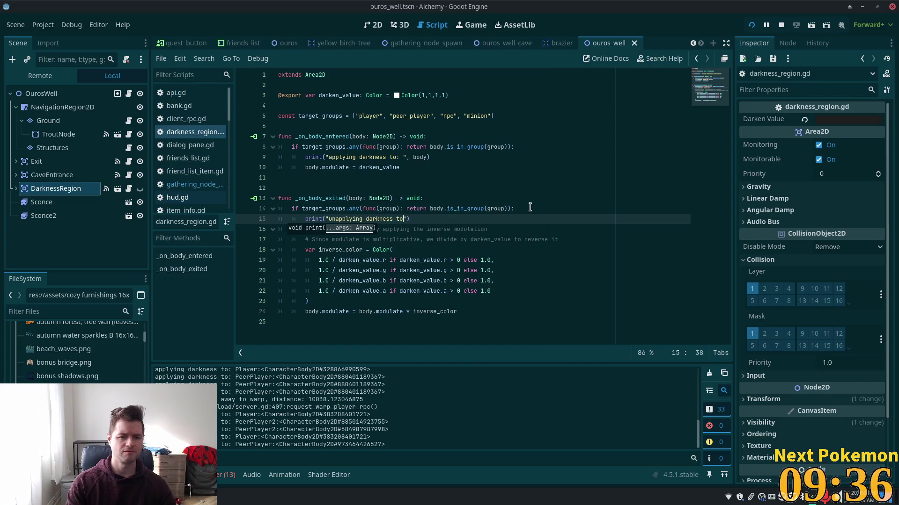
text(" body)
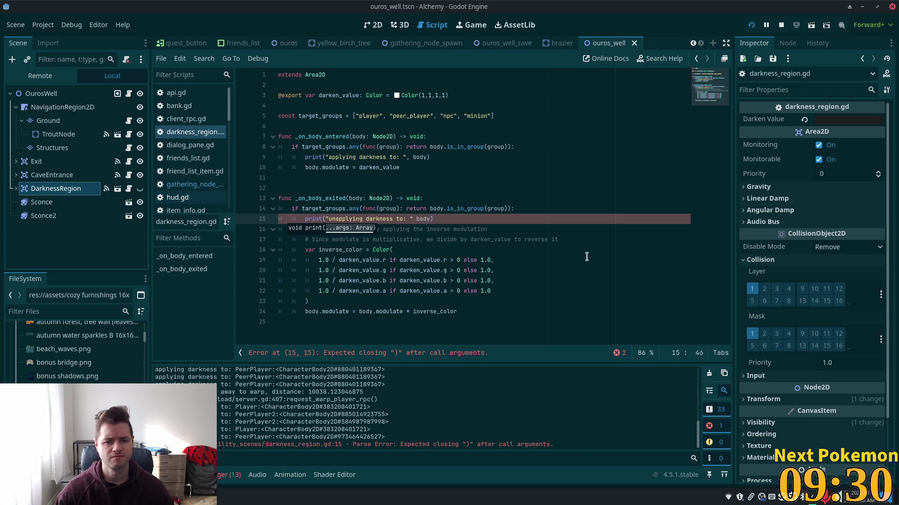
key(Left)
key(Left)
key(Left)
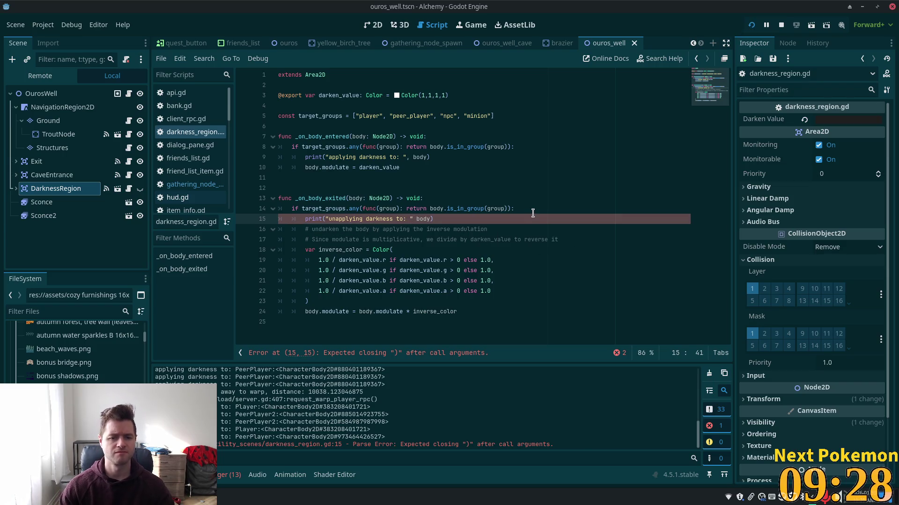
click(749, 26)
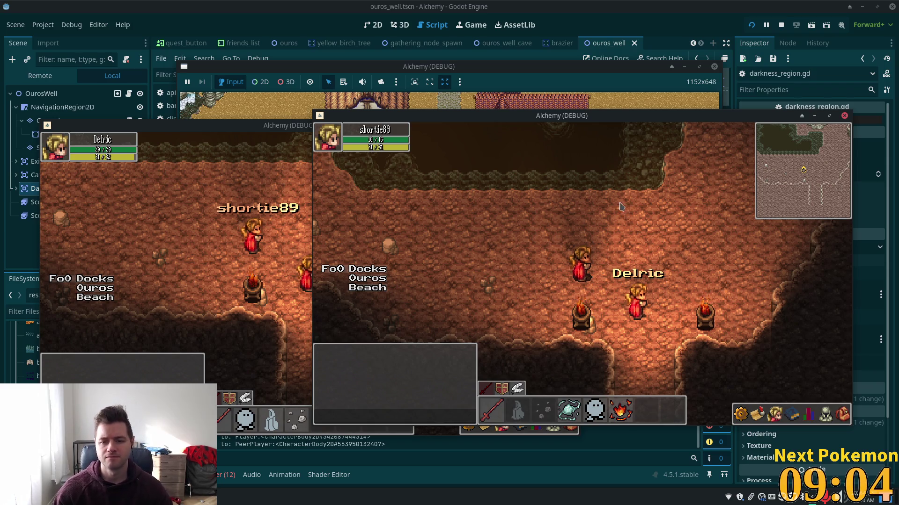
Step: Walk the player down into Ouros Well and back up into Ouros Caves, then view the editor log
key(d)
key(s)
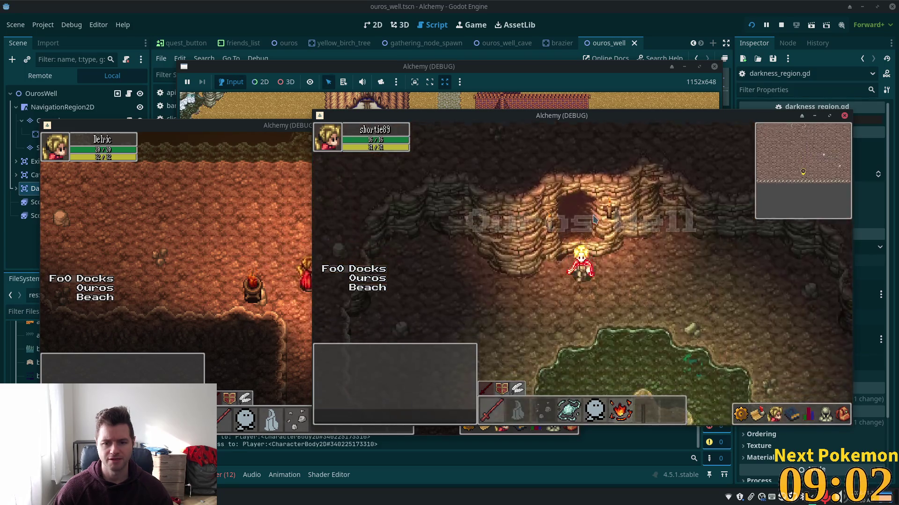
key(w)
key(a)
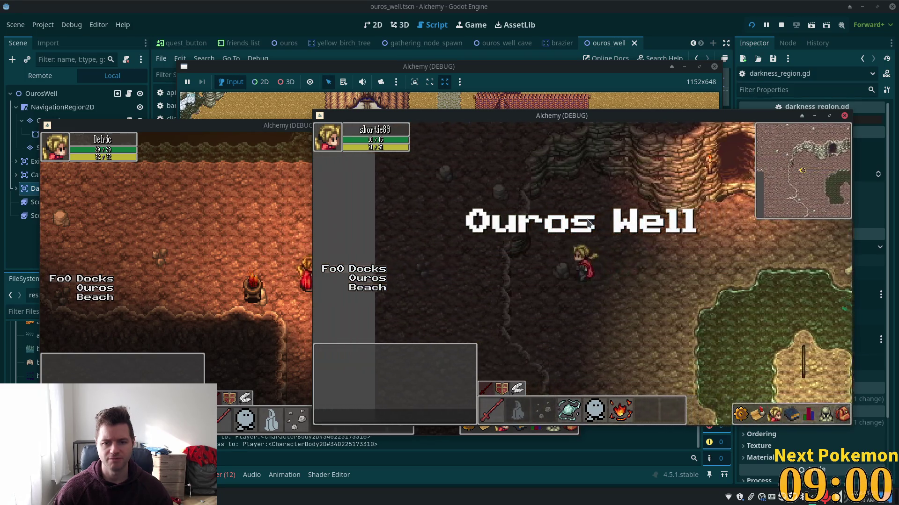
key(w)
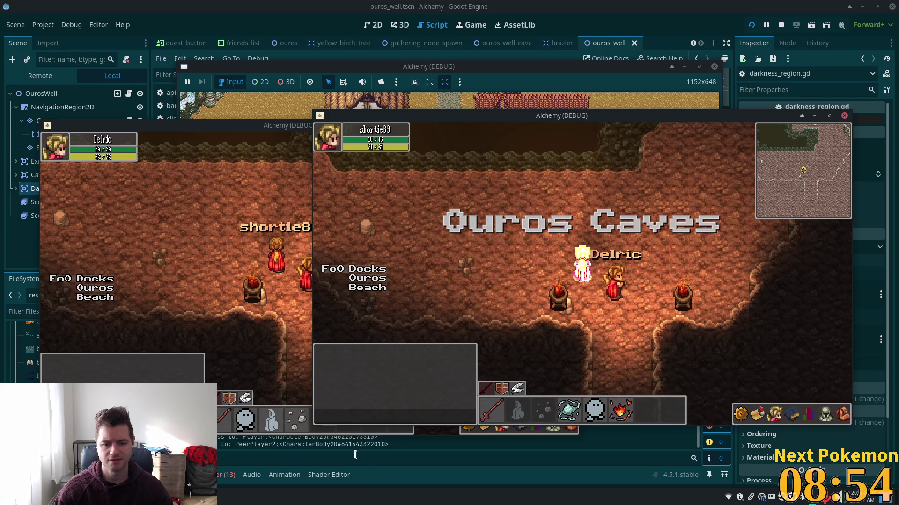
click(268, 454)
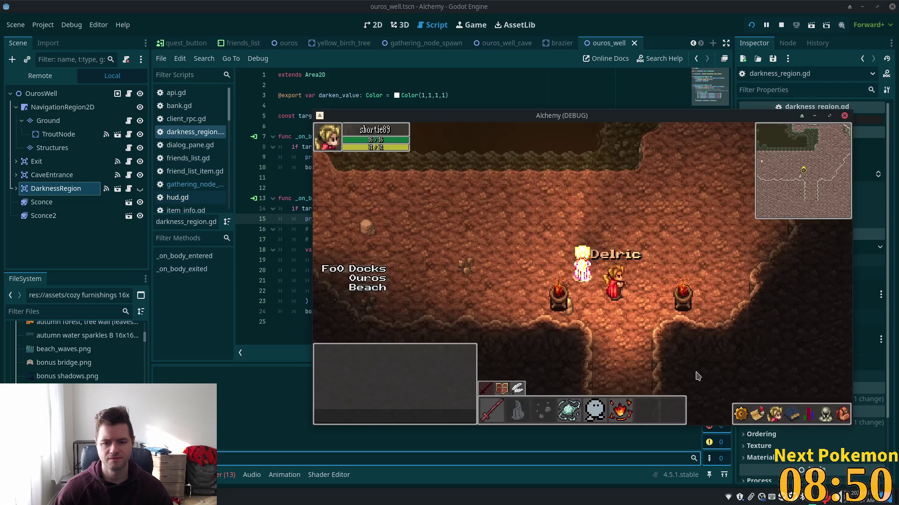
Step: Bring up the game with the player at Ouros Well, then clear the editor's output log
key(alt+Tab)
click(679, 366)
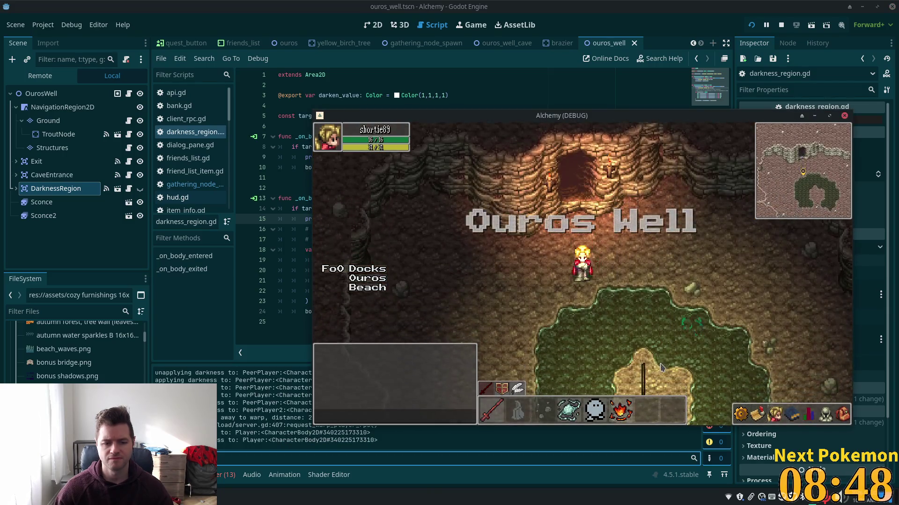
click(452, 474)
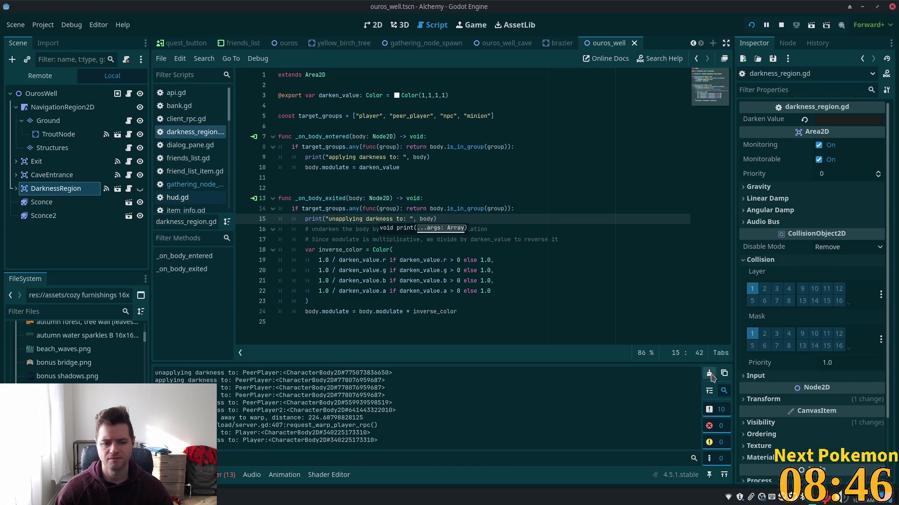
click(710, 374)
Step: Walk the player up and left back into Ouros Caves
key(alt+Tab)
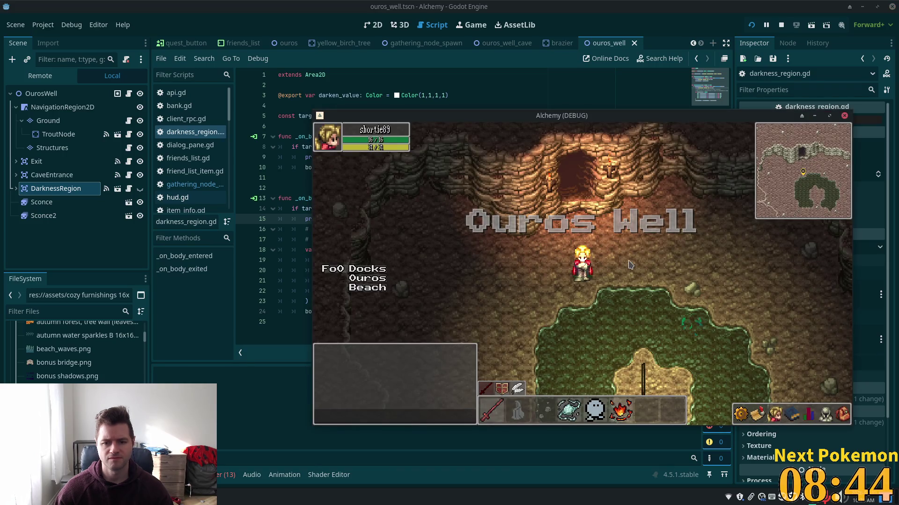
key(Up)
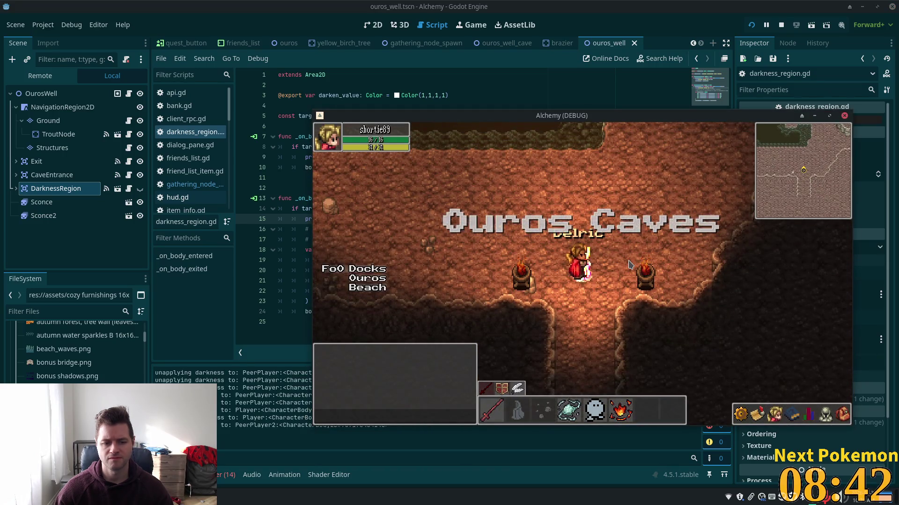
key(Left)
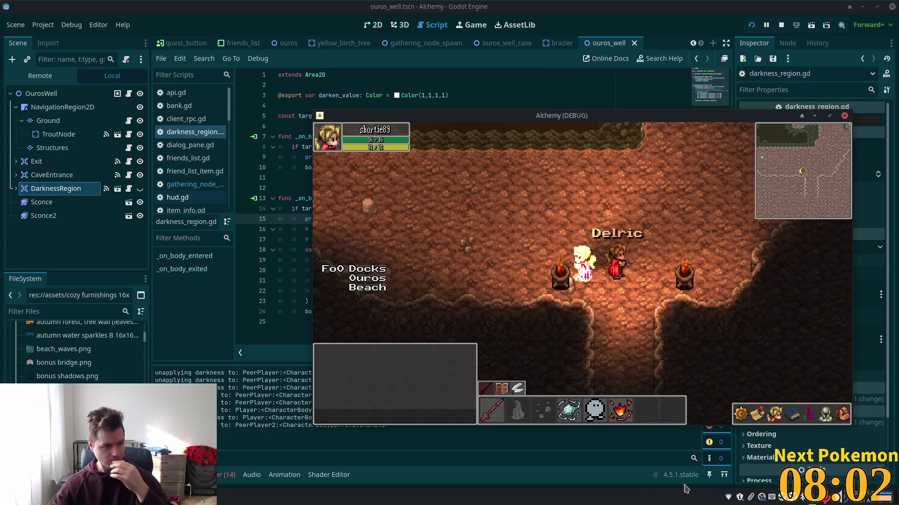
click(836, 415)
click(836, 415)
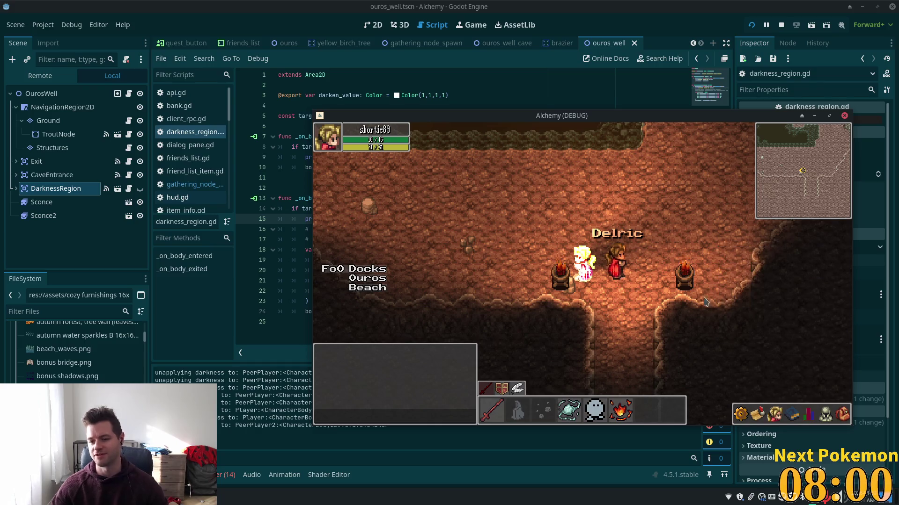
key(w)
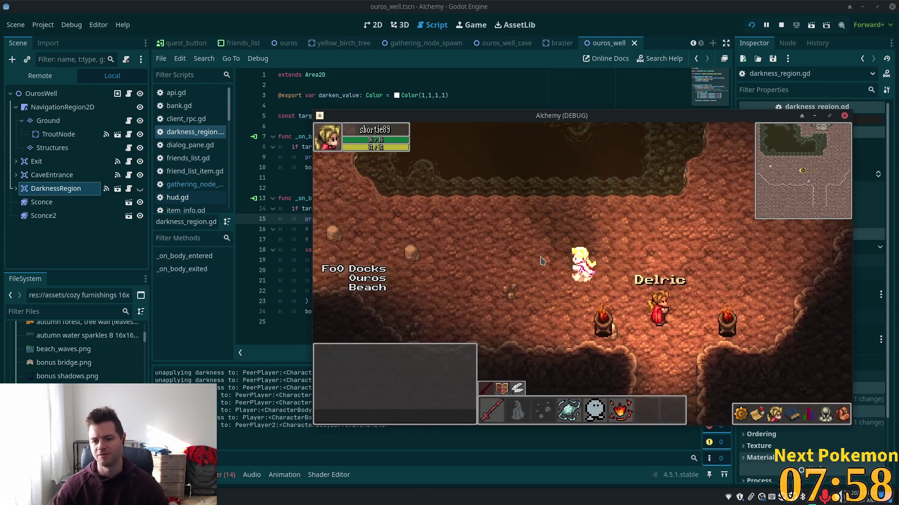
key(a)
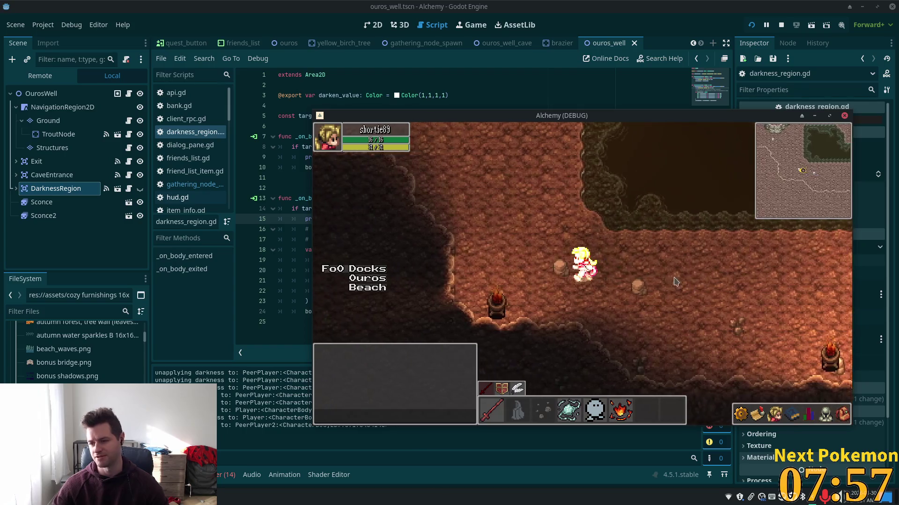
key(s)
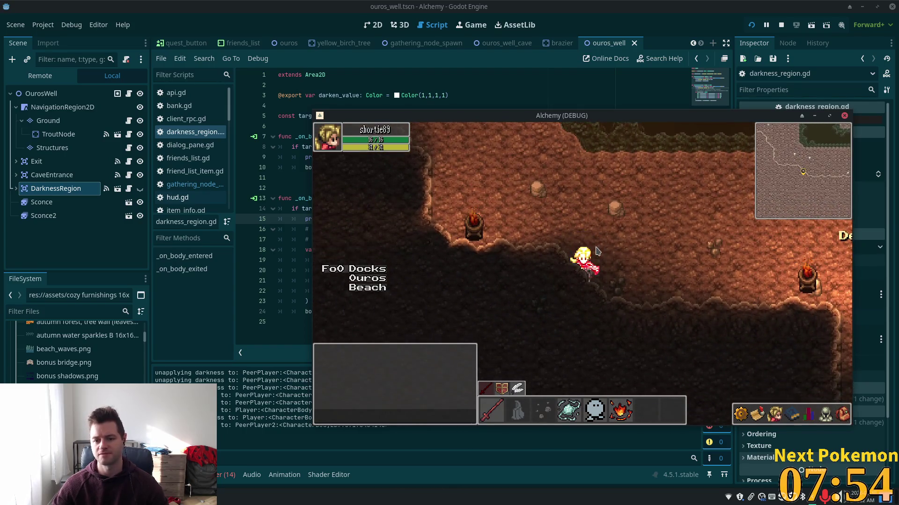
key(d)
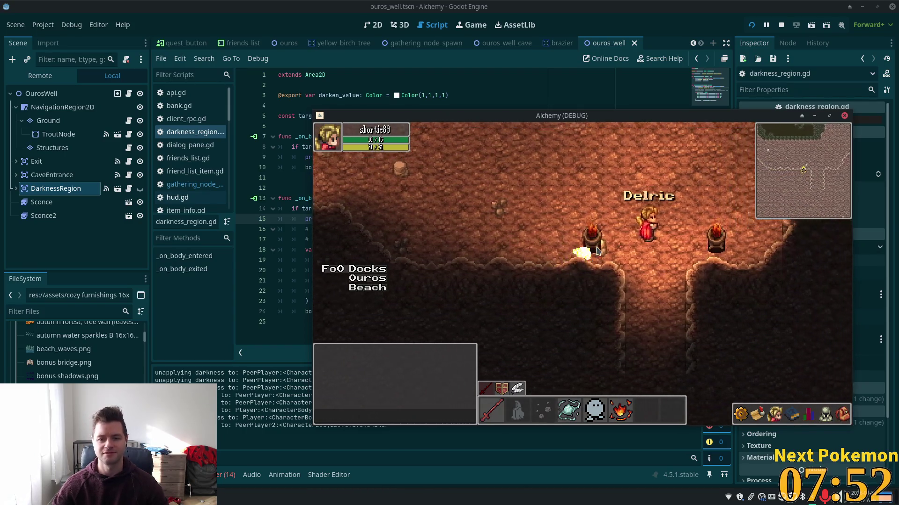
key(d)
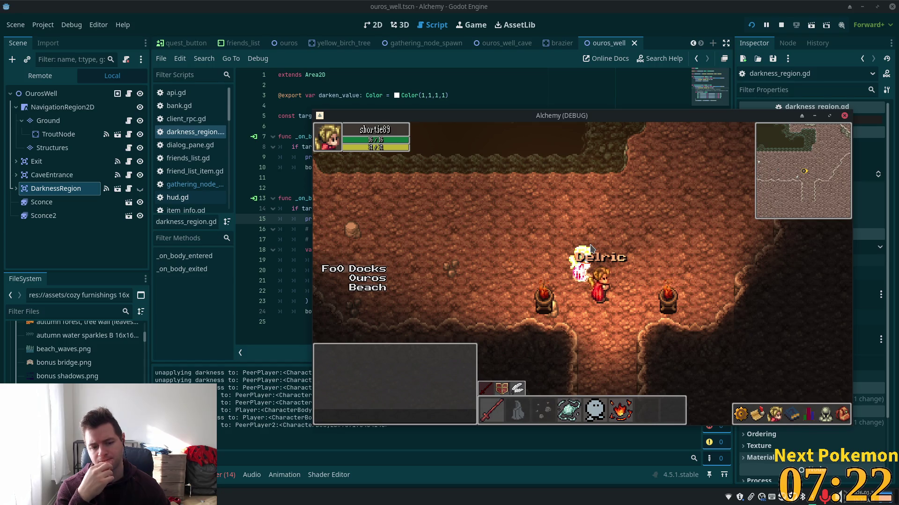
key(Down)
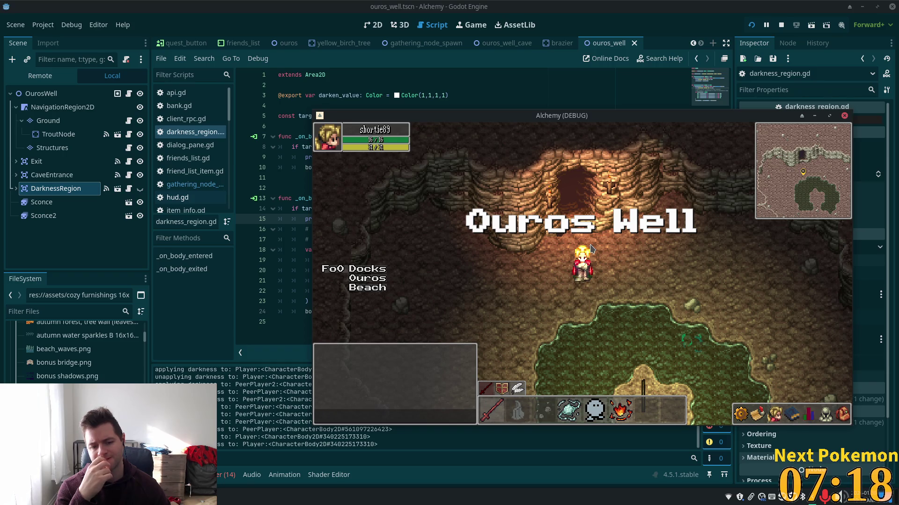
Step: Walk the player around the Ouros Well area toward the green clearing
key(Down)
key(Left)
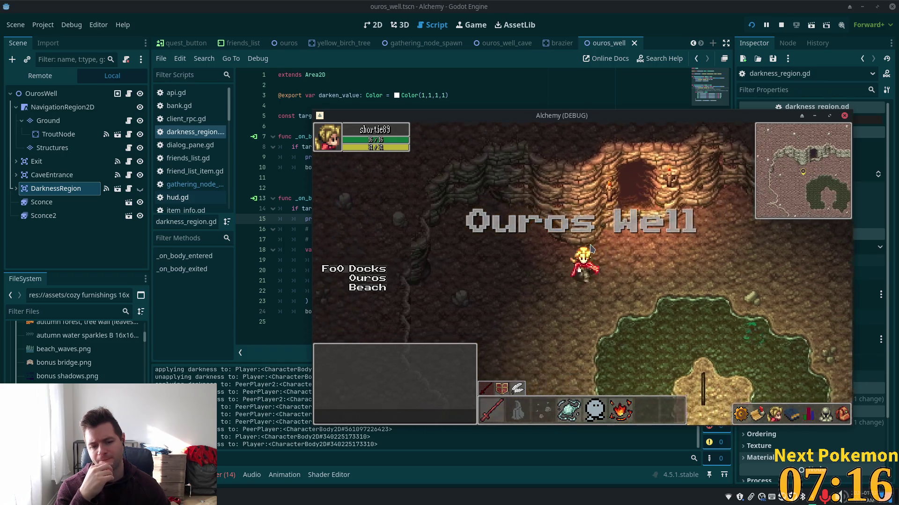
key(Left)
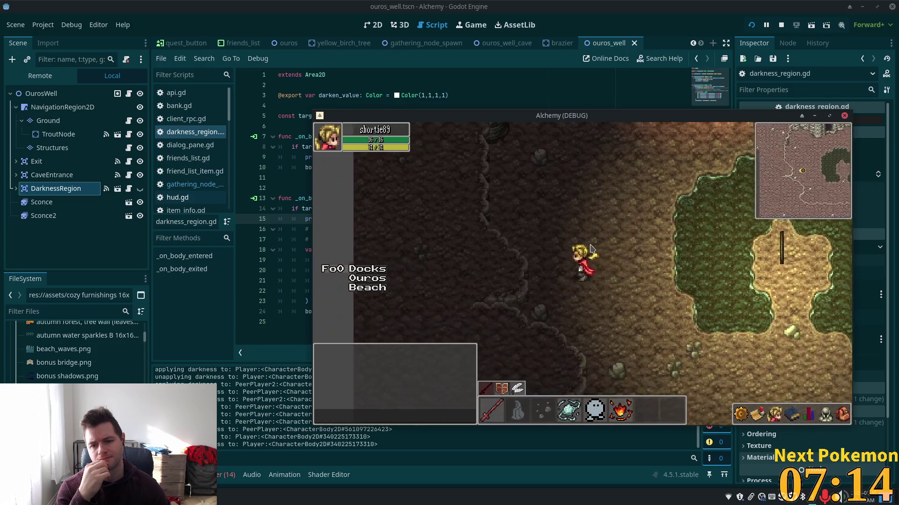
key(Up)
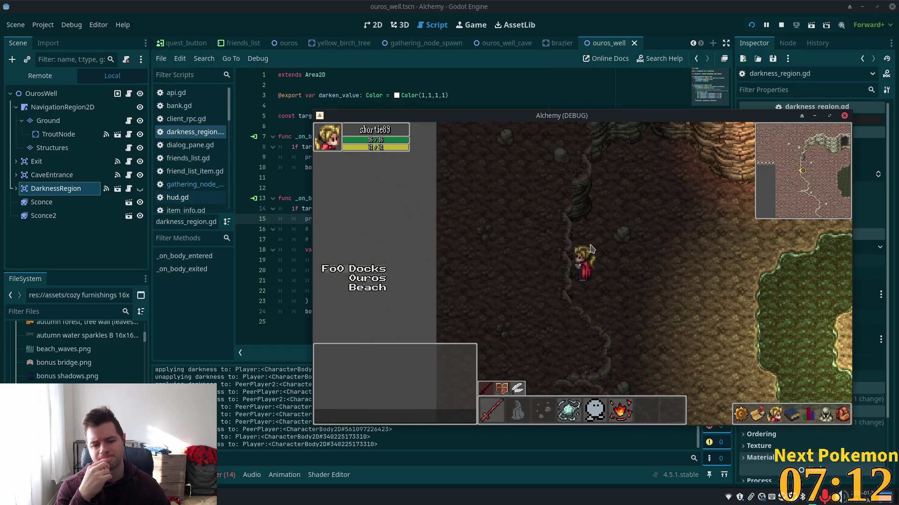
key(Up)
key(Right)
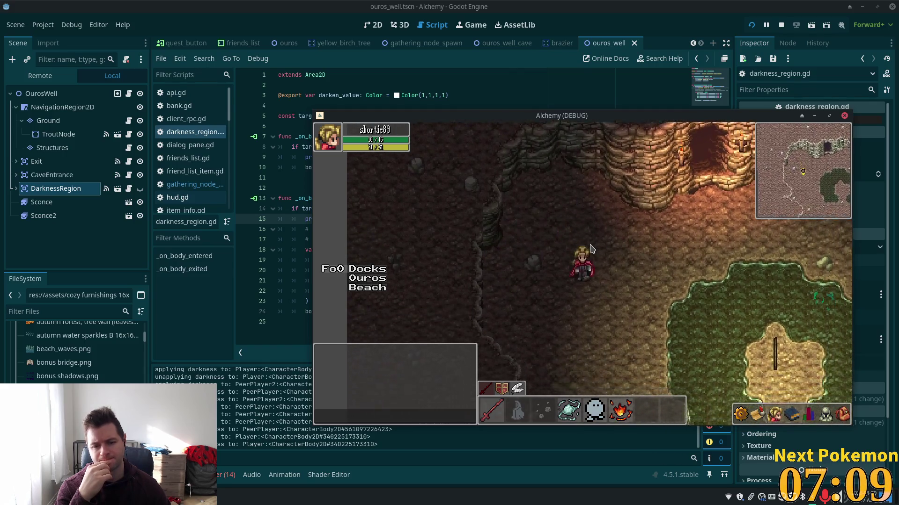
key(Down)
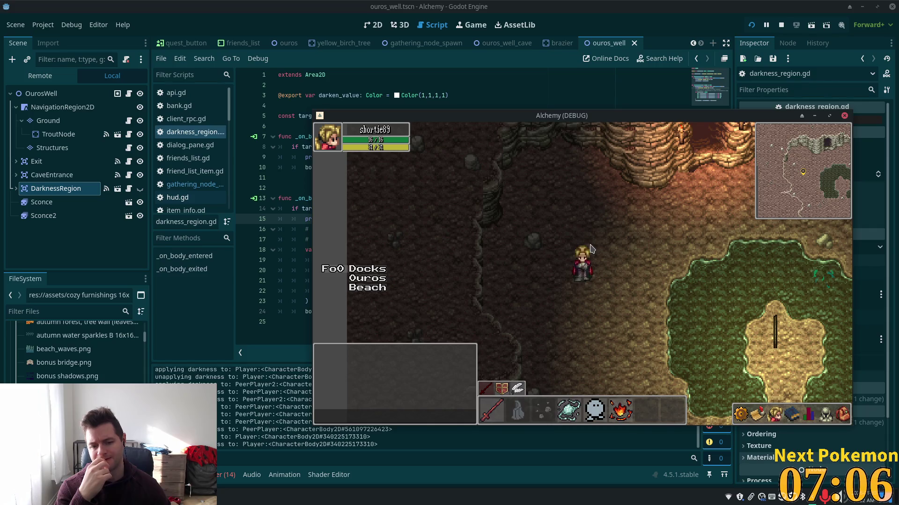
key(Down)
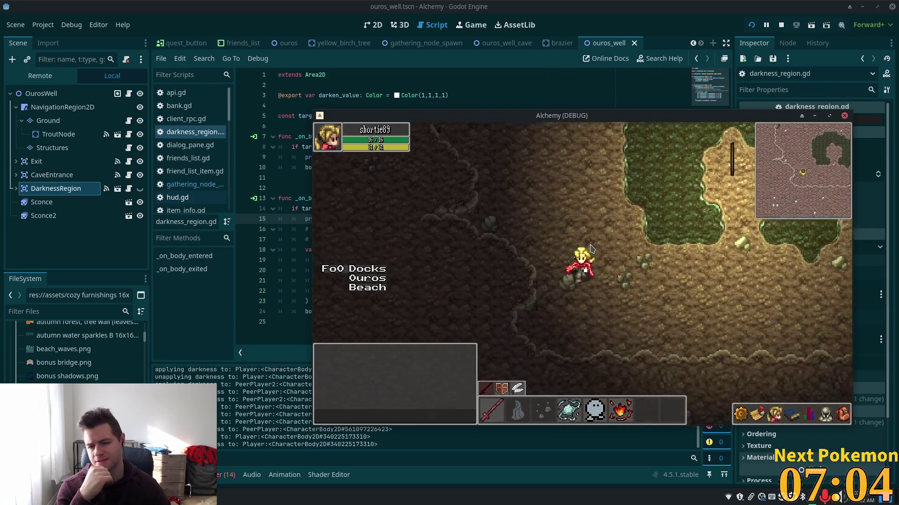
key(Right)
key(Right)
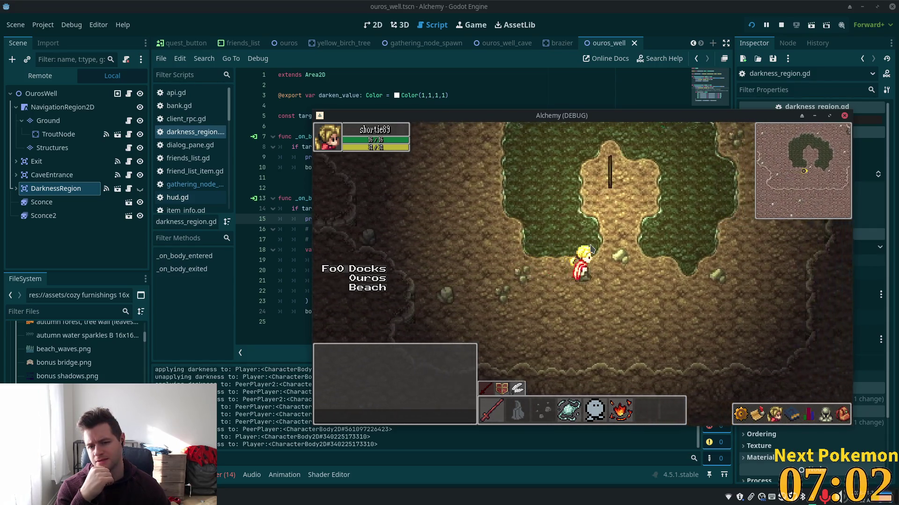
key(Left)
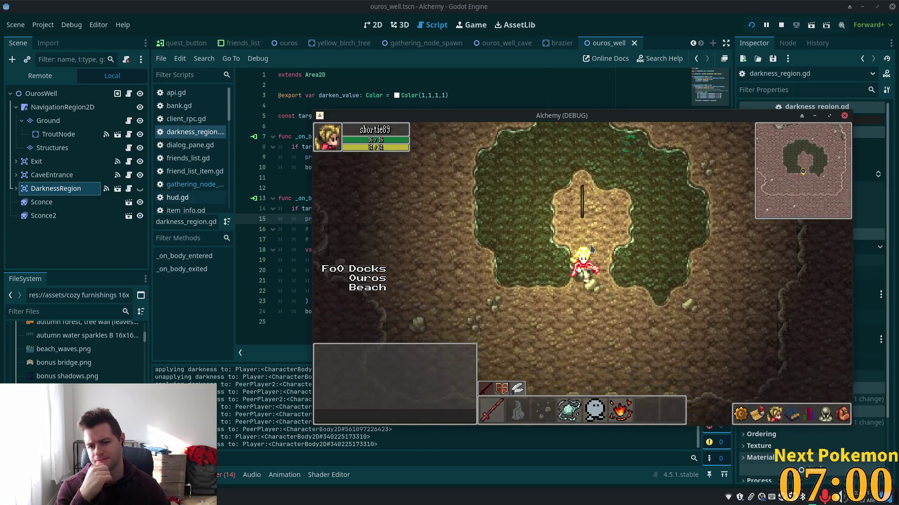
key(Left)
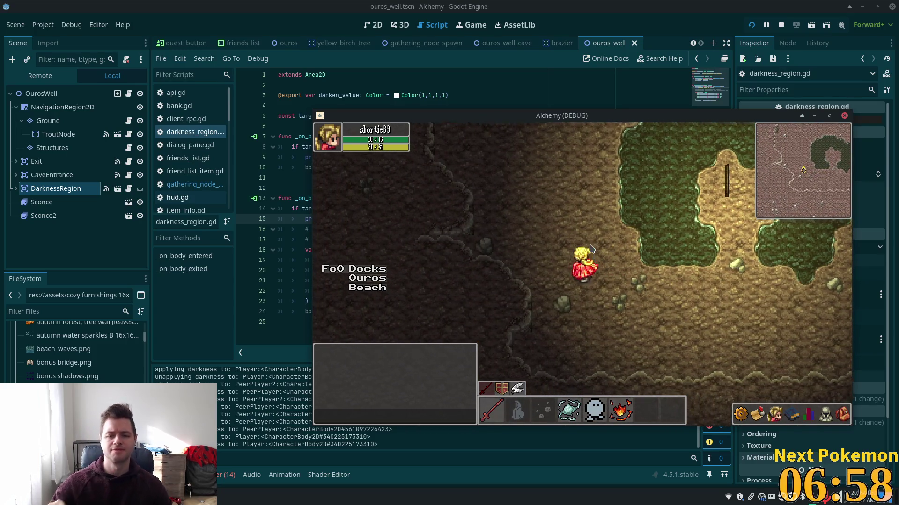
Step: Stop and relaunch the Alchemy game with F8 and F5, then walk up toward the cave
key(F8)
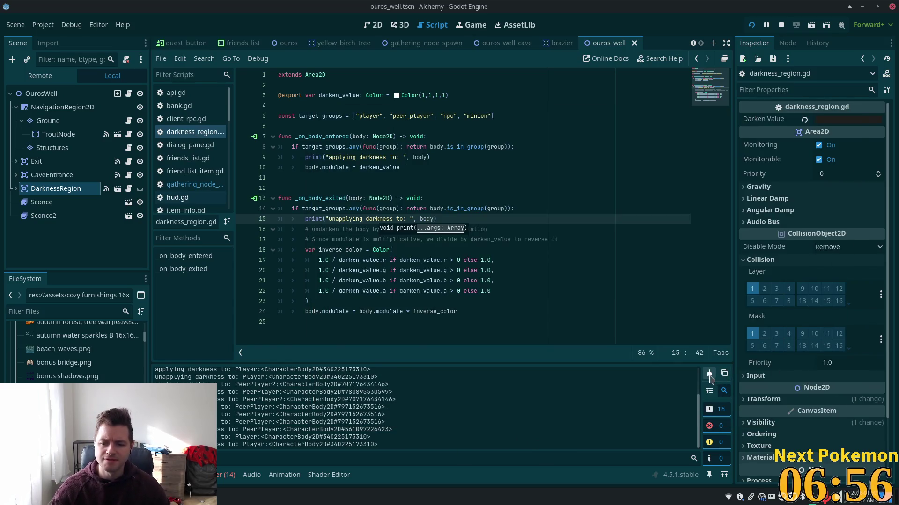
key(F5)
key(Up)
key(Up)
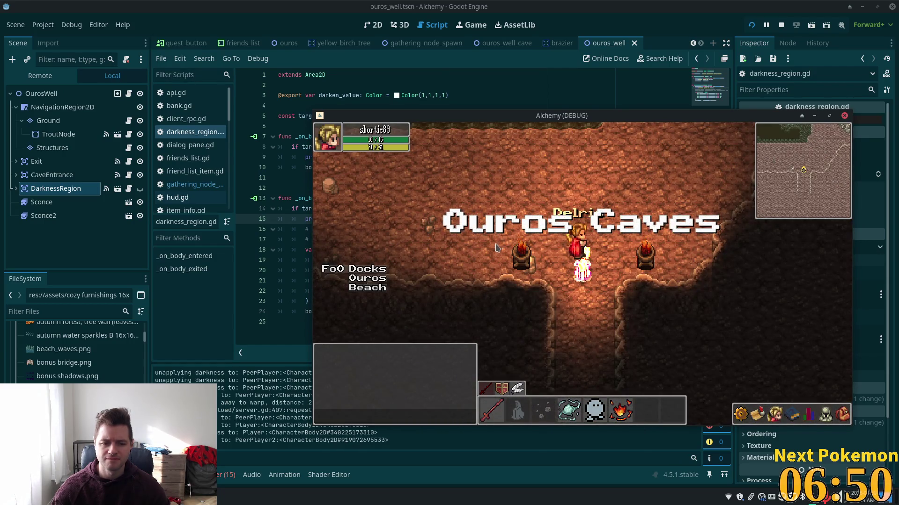
Step: Walk the player up into Ouros Caves, then stop the game with F8
key(Up)
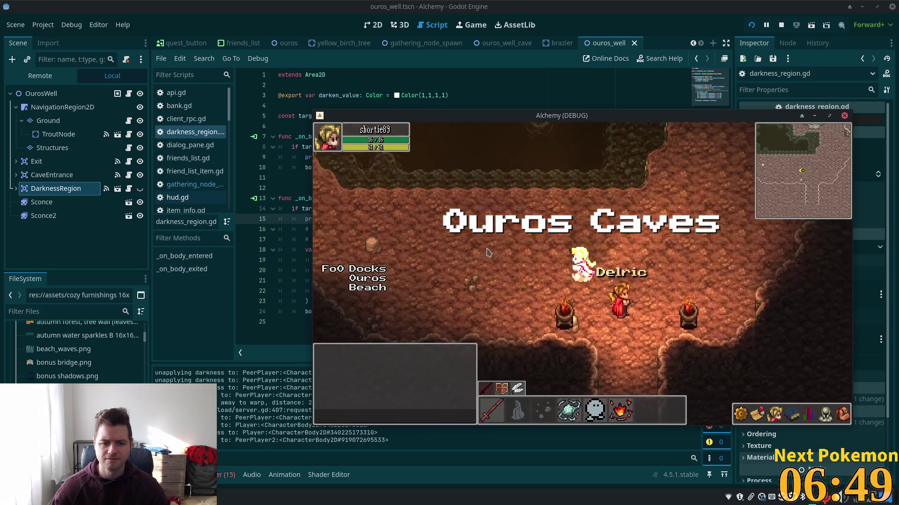
key(F8)
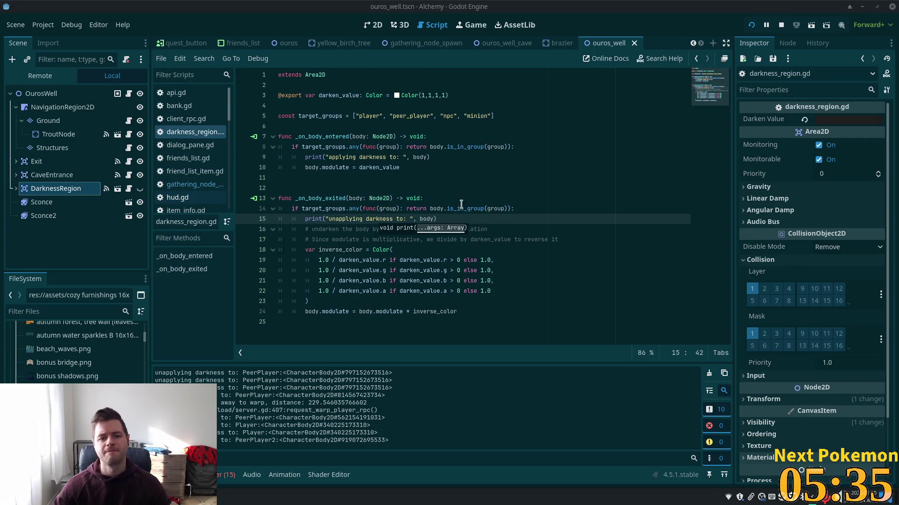
key(Up)
key(Up)
key(Up)
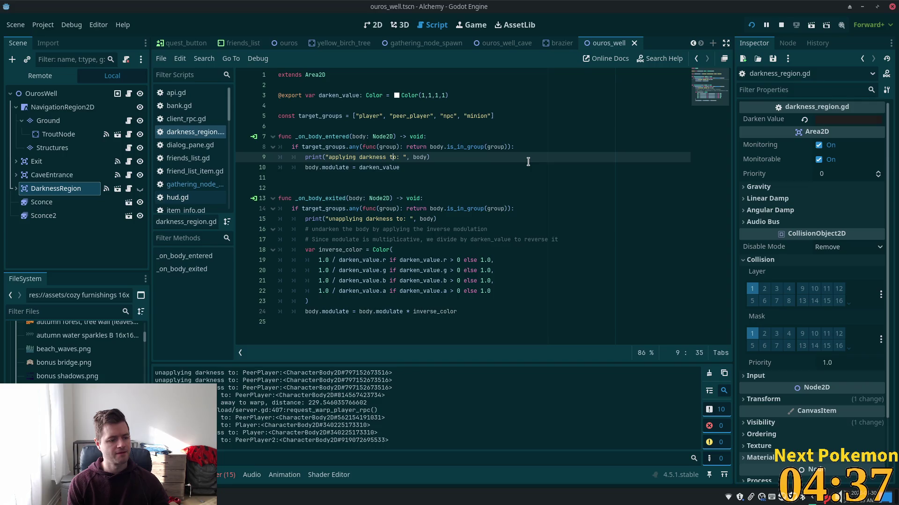
click(448, 156)
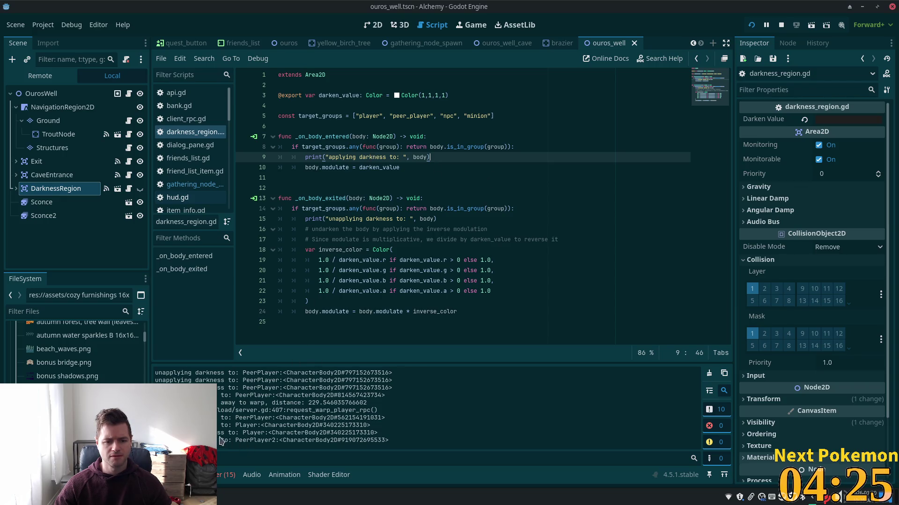
drag(209, 433, 236, 434)
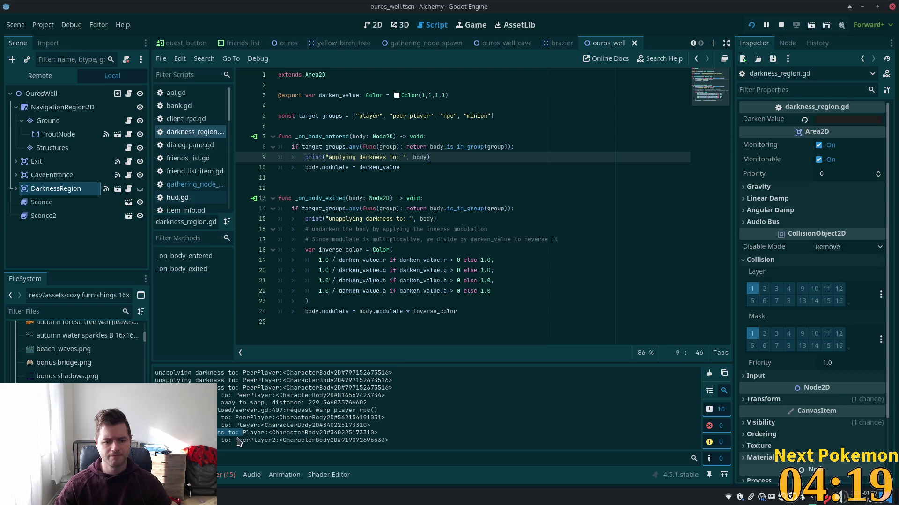
click(267, 433)
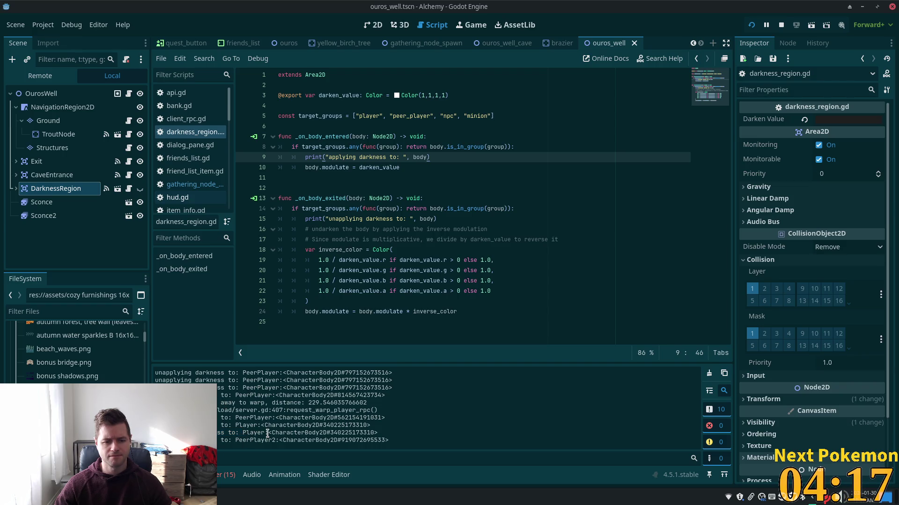
drag(267, 433, 327, 434)
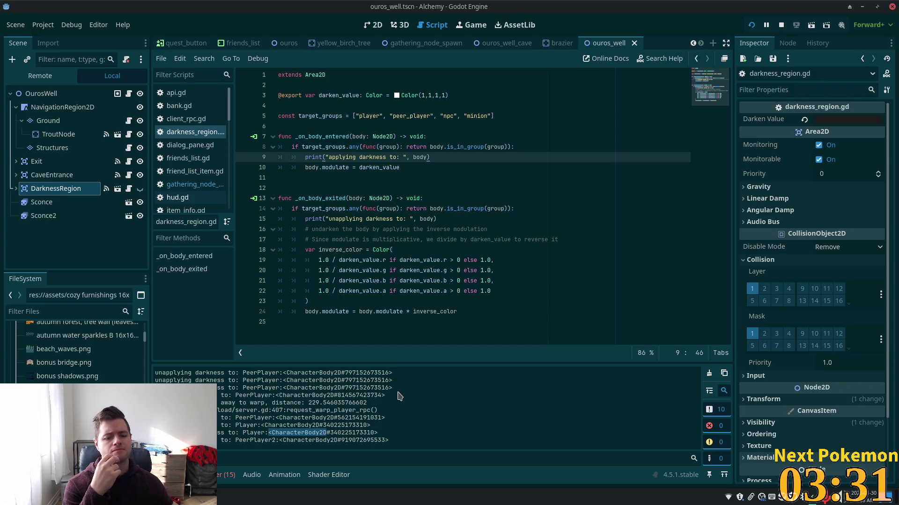
drag(228, 426, 270, 432)
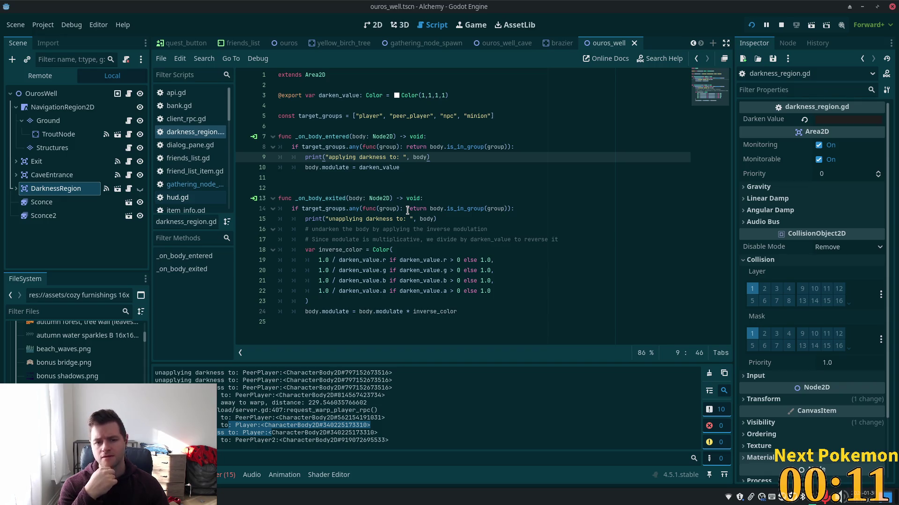
click(447, 171)
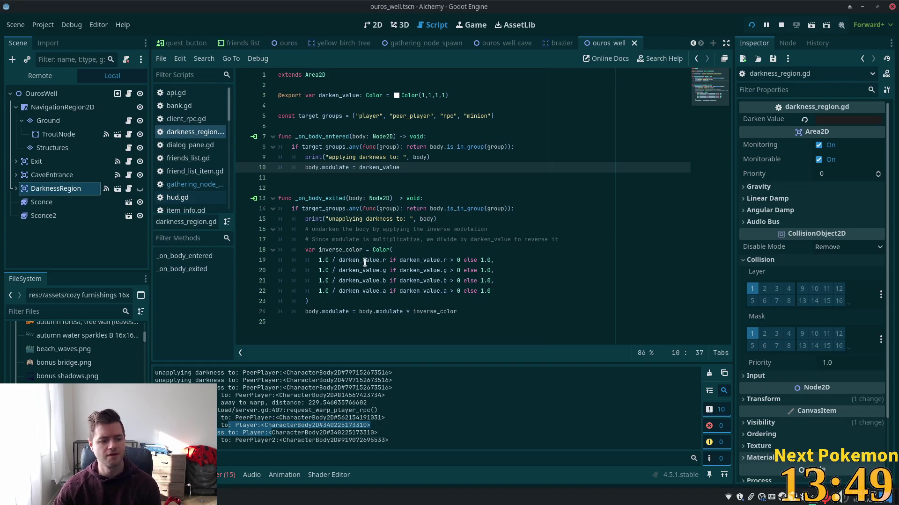
mouse_move(365, 265)
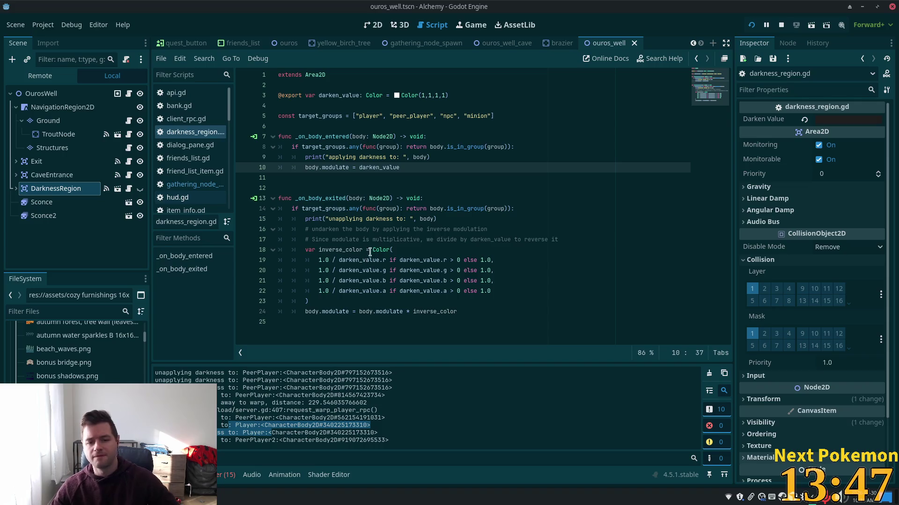
double_click(420, 157)
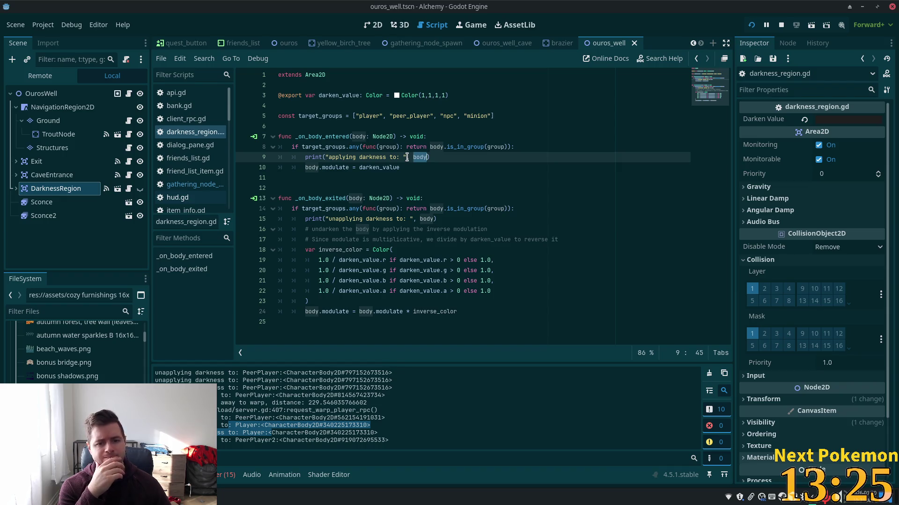
click(455, 140)
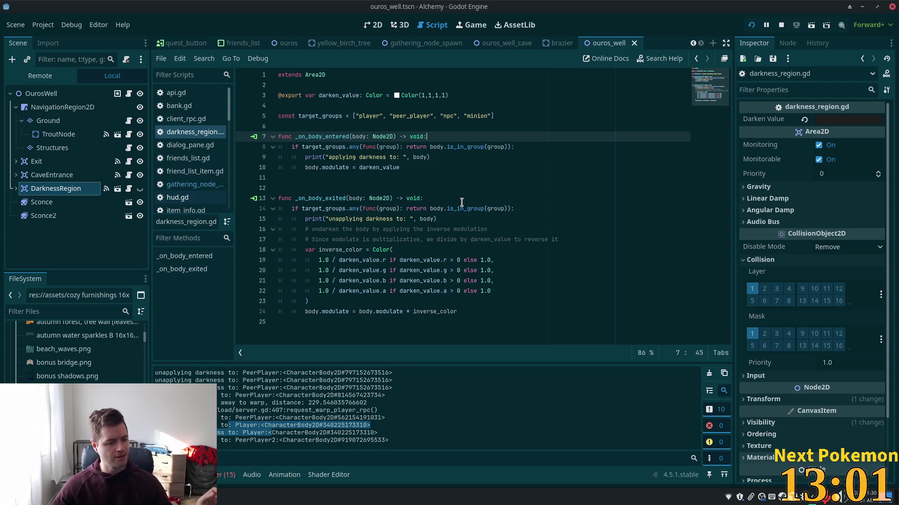
click(492, 156)
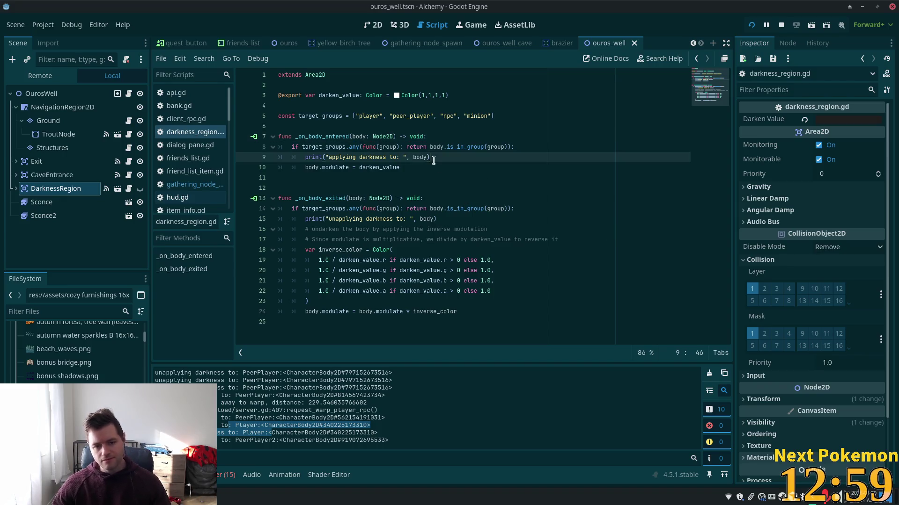
click(449, 139)
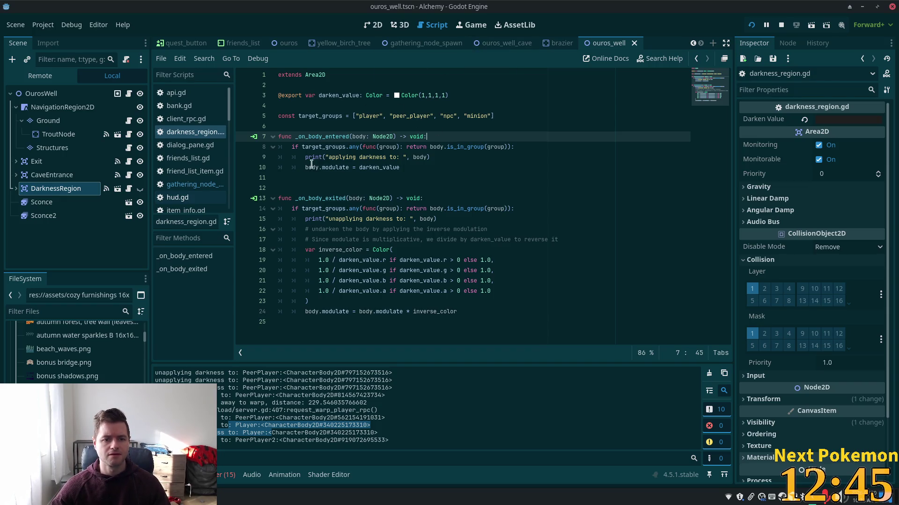
Step: Delete the empty line 11 in darkness_region.gd and review the handlers
key(Down)
key(Down)
key(Down)
key(BackSpace)
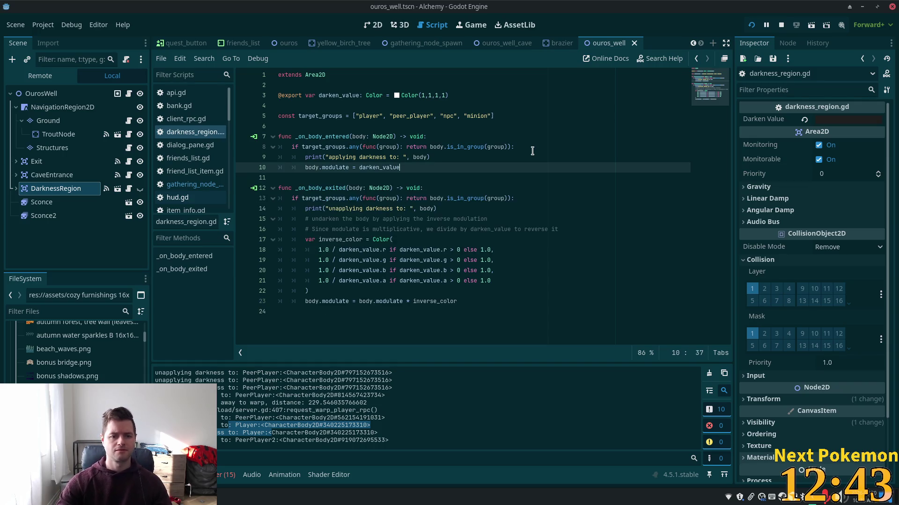
click(416, 116)
click(424, 167)
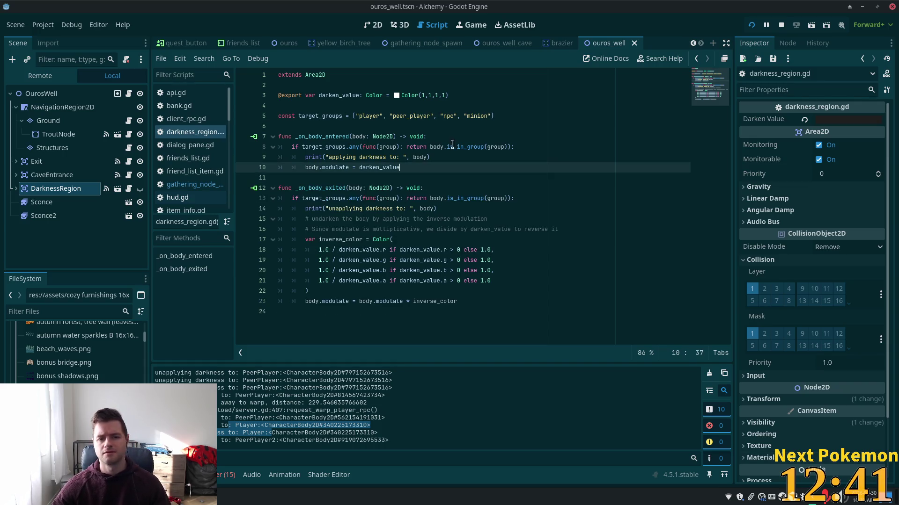
click(403, 147)
click(392, 116)
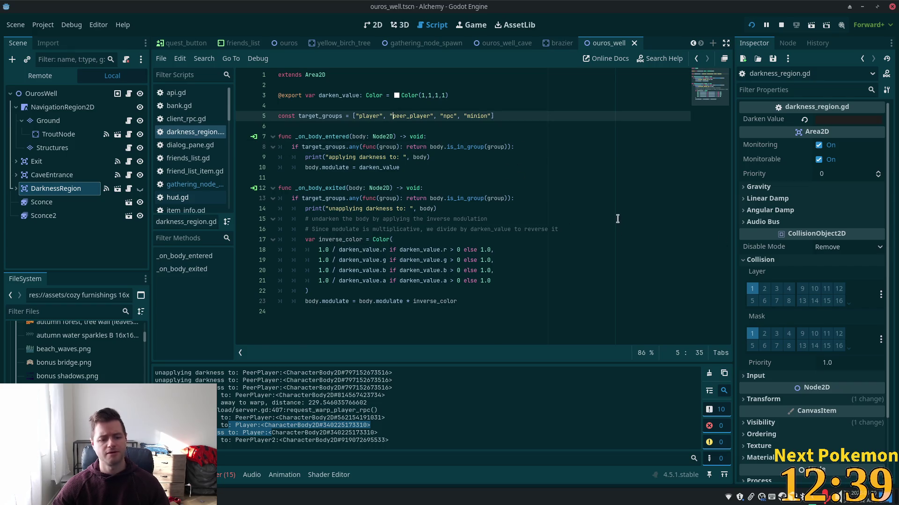
key(alt+Tab)
click(505, 232)
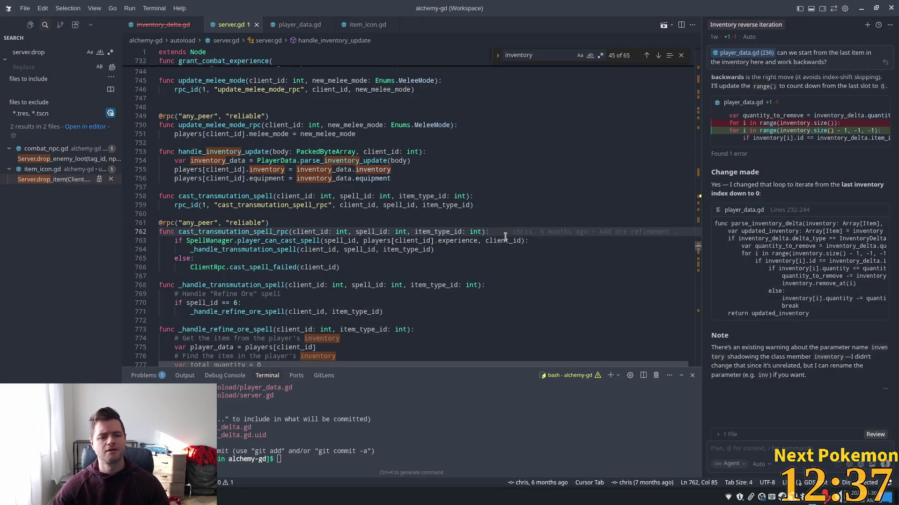
key(alt+Tab)
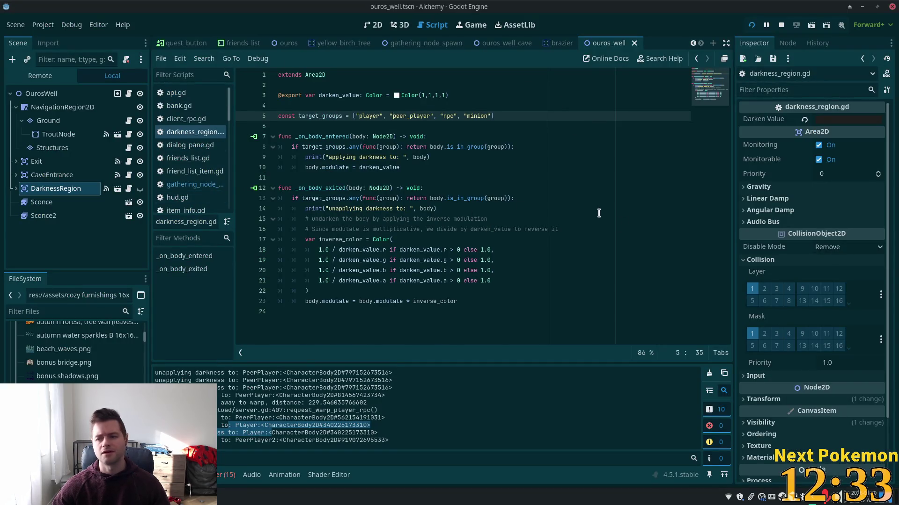
key(alt+Tab)
click(599, 171)
key(ctrl+p)
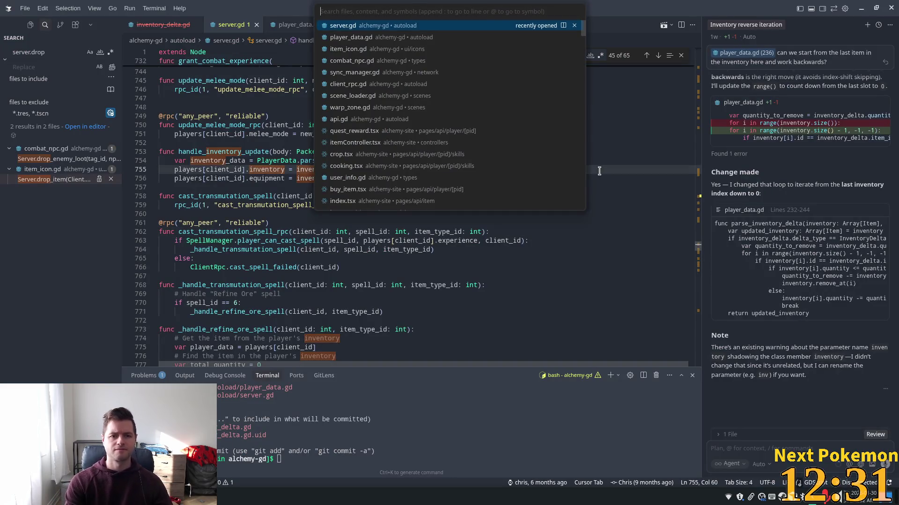
Step: Find darkness_region.gd via 'darkne' in Cursor and add two blank lines below target_groups
text(darkne)
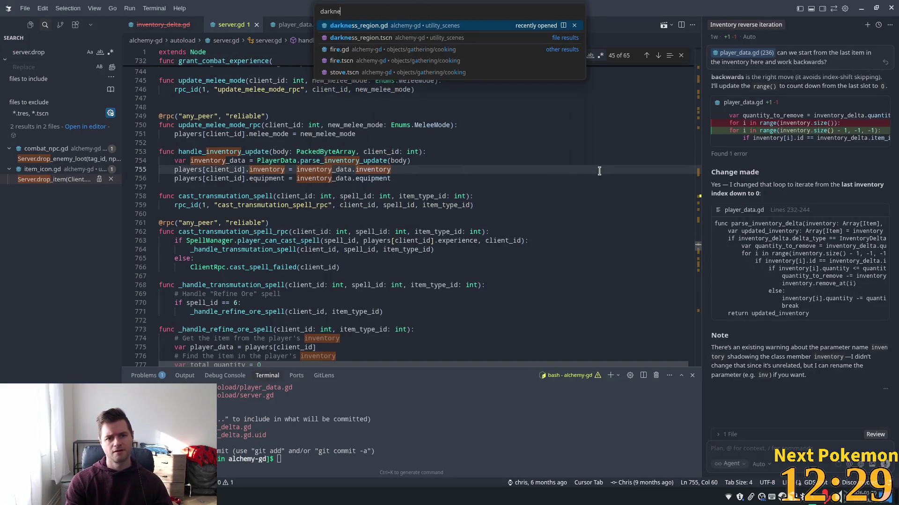
key(Return)
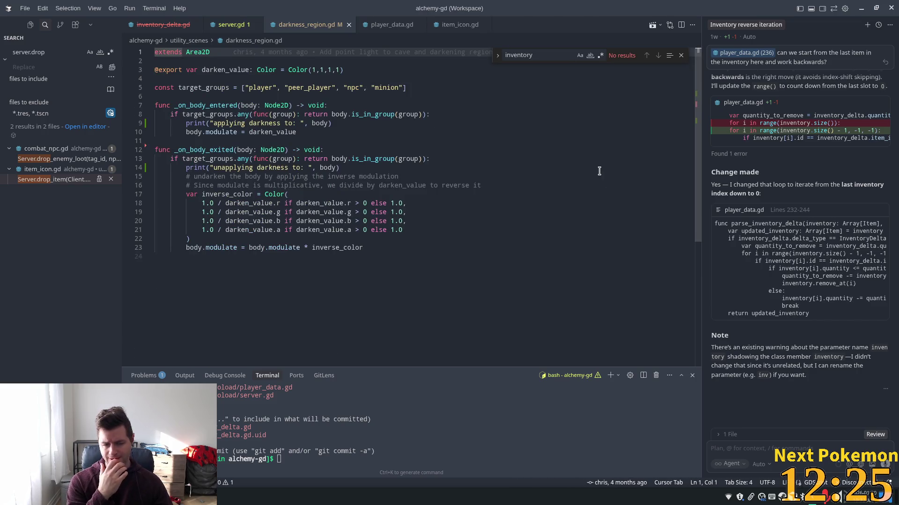
click(441, 116)
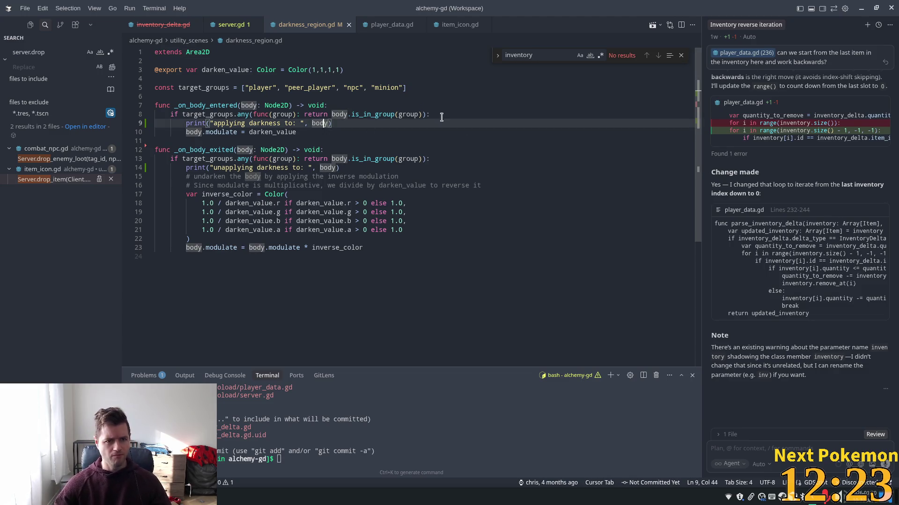
click(338, 88)
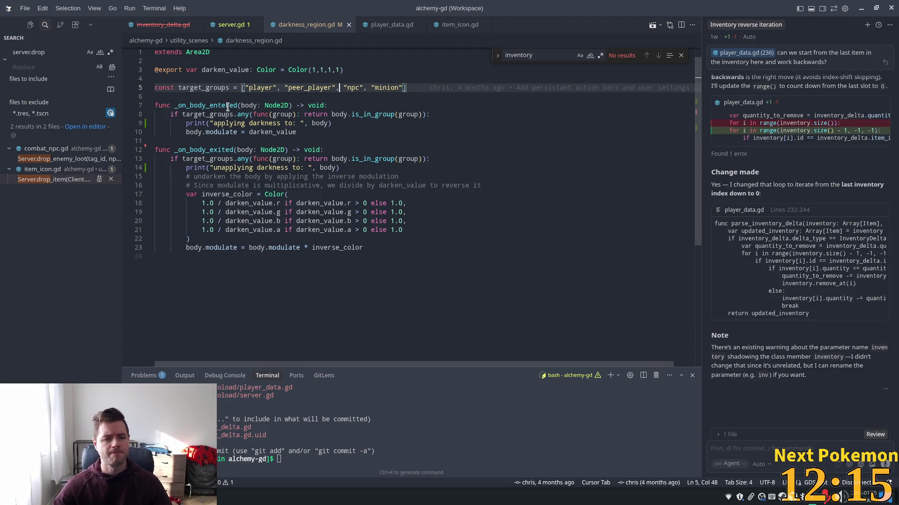
click(207, 87)
key(Down)
key(Return)
key(Return)
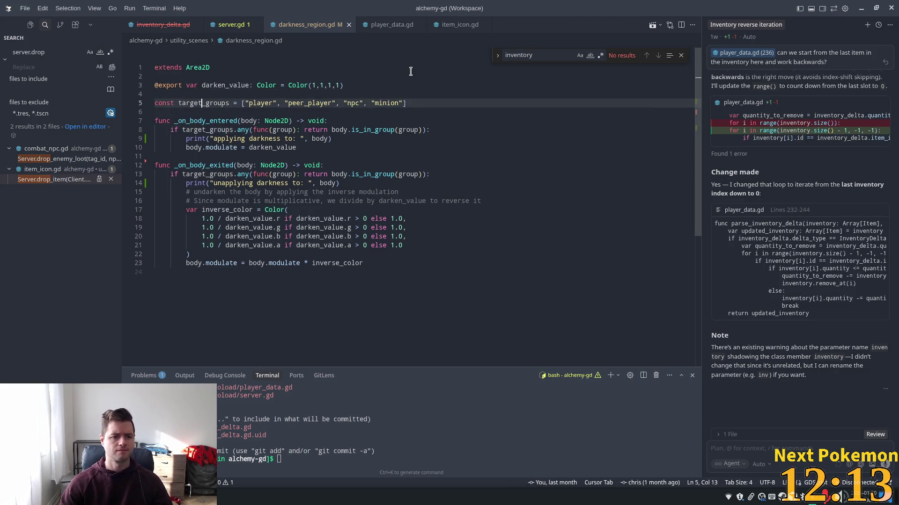
Step: Write the func _ready(): declaration on the new blank line using the suggestion
key(Up)
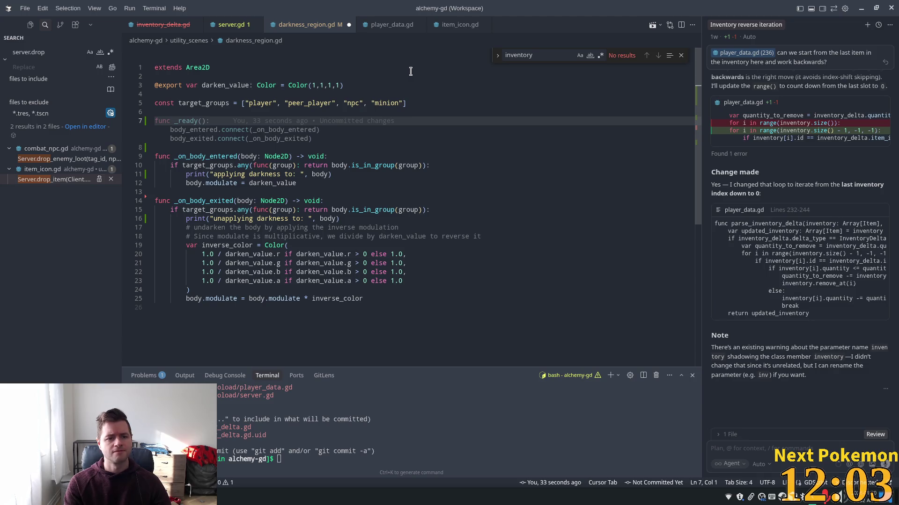
key(Right)
key(Right)
key(Right)
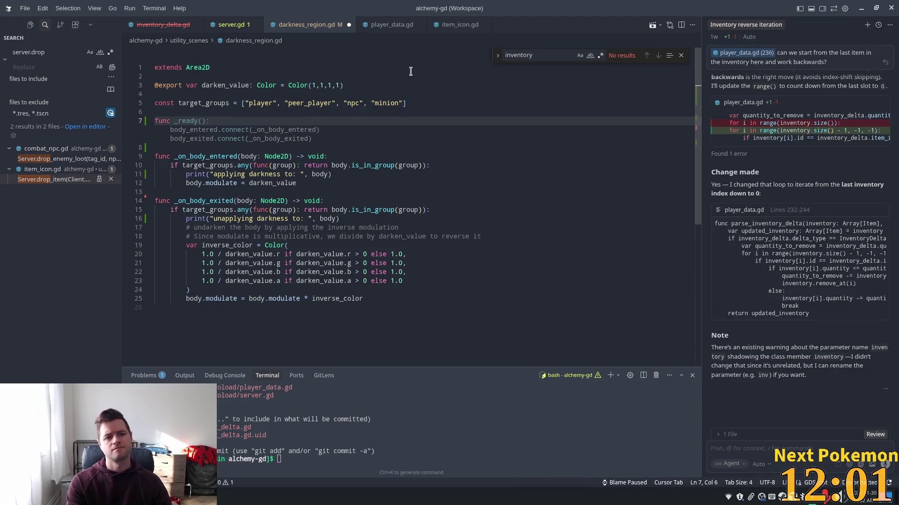
key(Right)
key(Right)
key(Right)
key(Right)
key(Right)
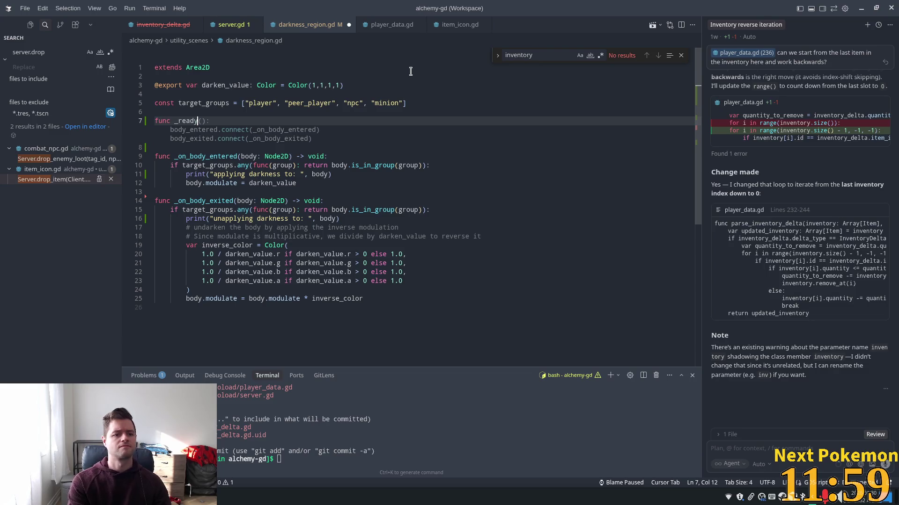
text(:)
key(Return)
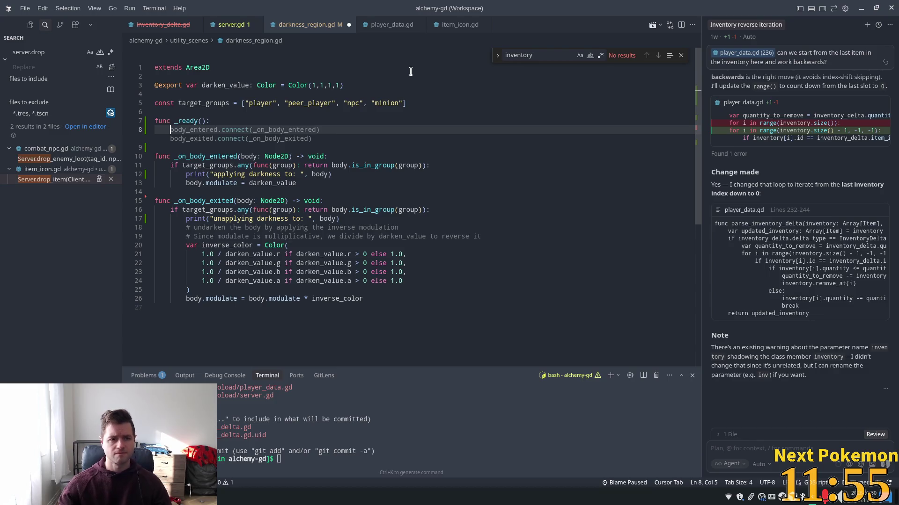
Step: Accept suggestions connecting PlayerData.scene_updated to a new _on_scene_updated handler
text(Play)
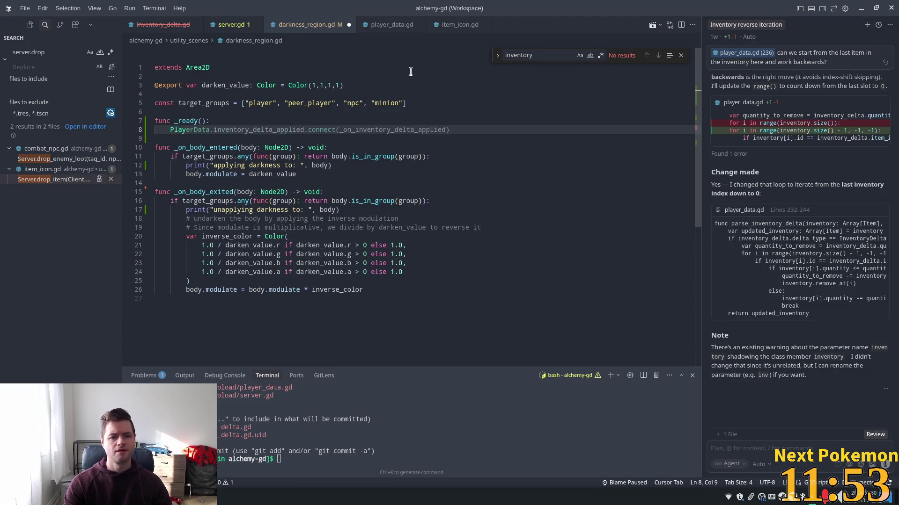
text(erData.sc)
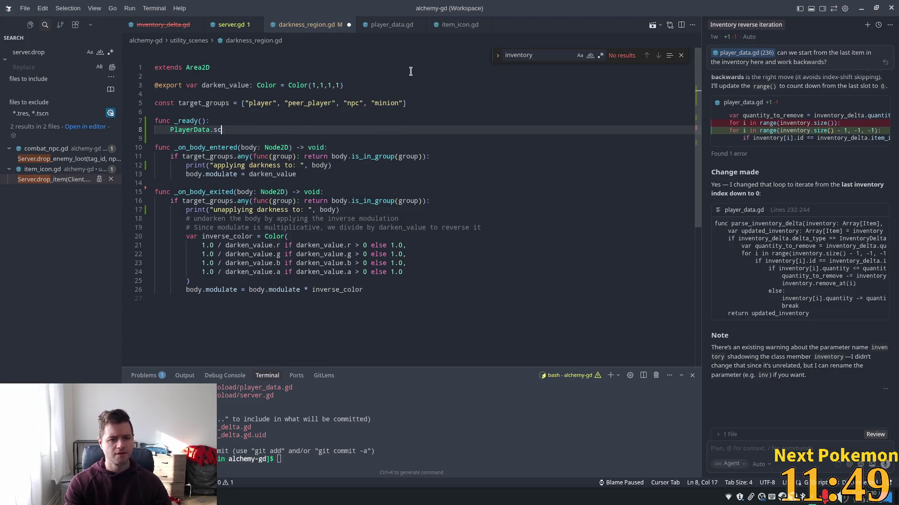
key(Tab)
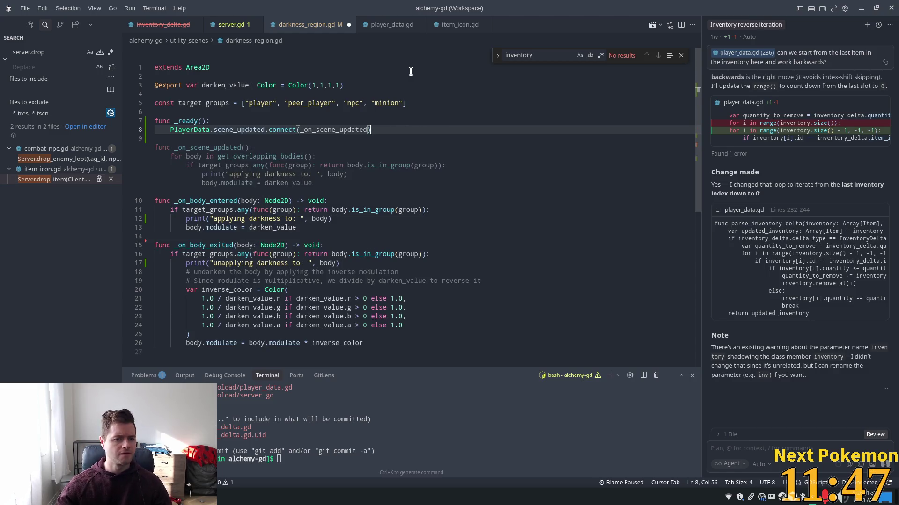
key(Tab)
key(Tab)
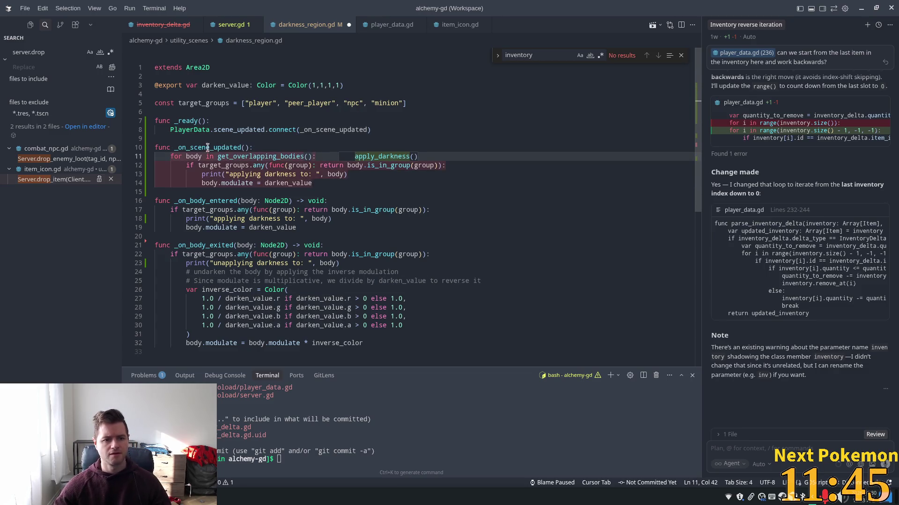
Step: Accept the suggested apply_darkness refactor of _on_scene_updated, then undo it
click(320, 165)
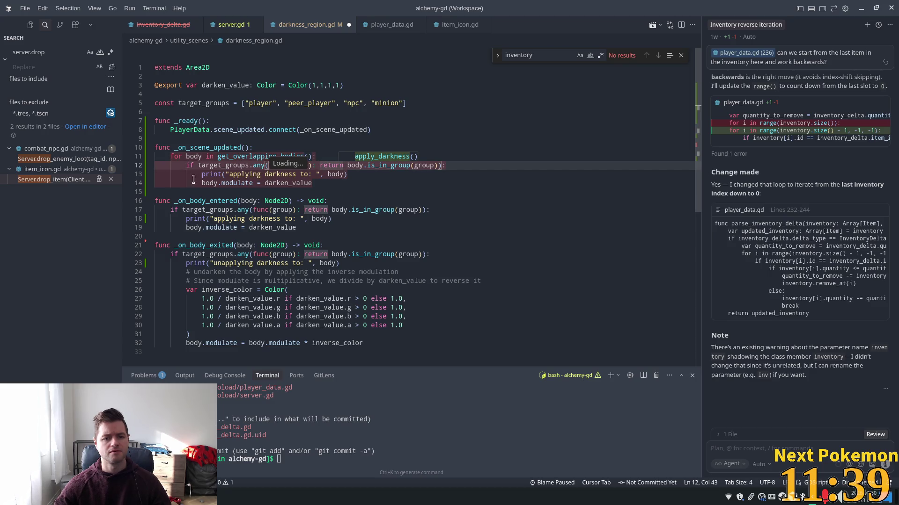
key(Tab)
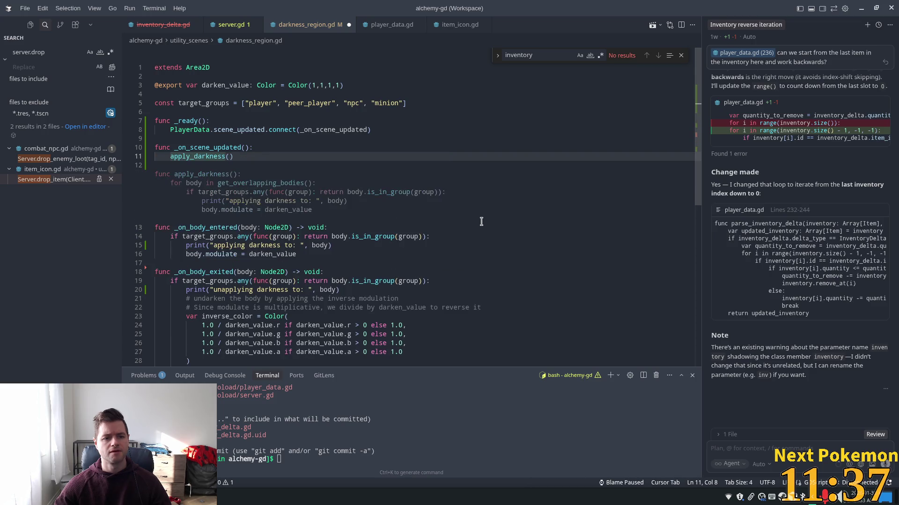
key(Tab)
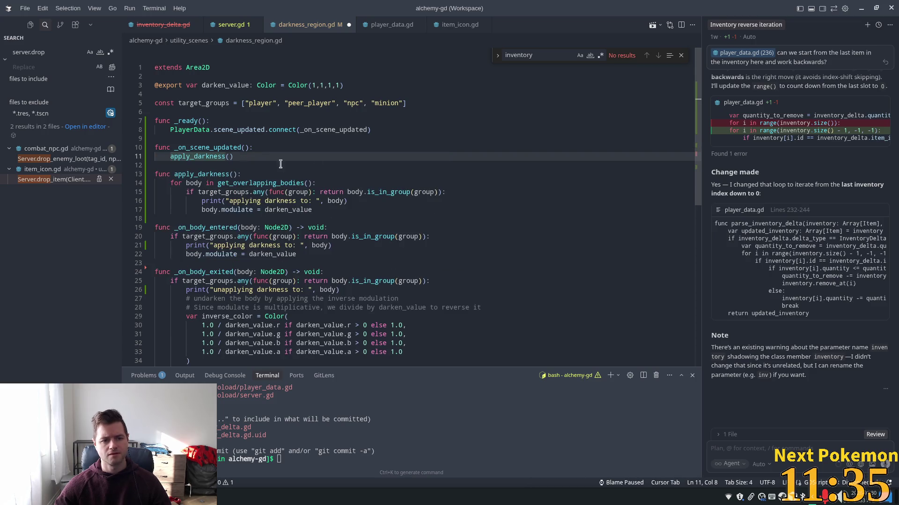
click(186, 166)
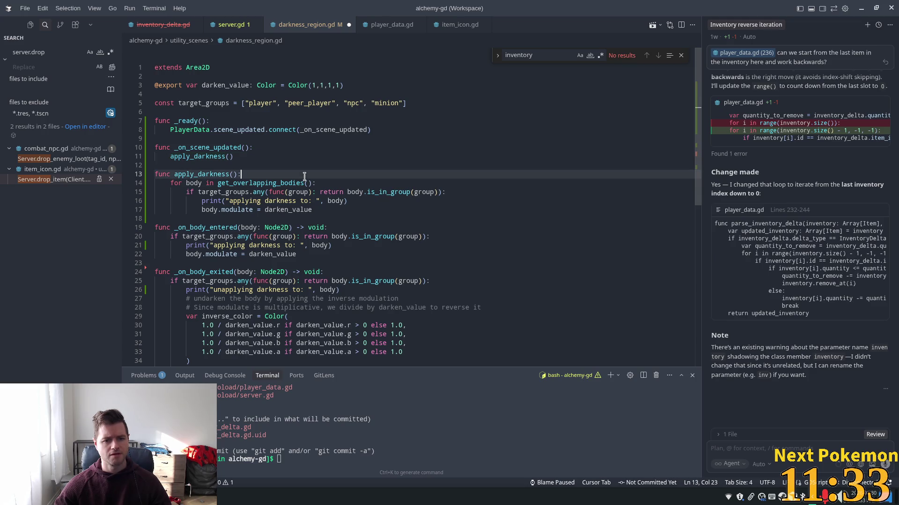
key(ctrl+z)
key(ctrl+z)
key(ctrl+z)
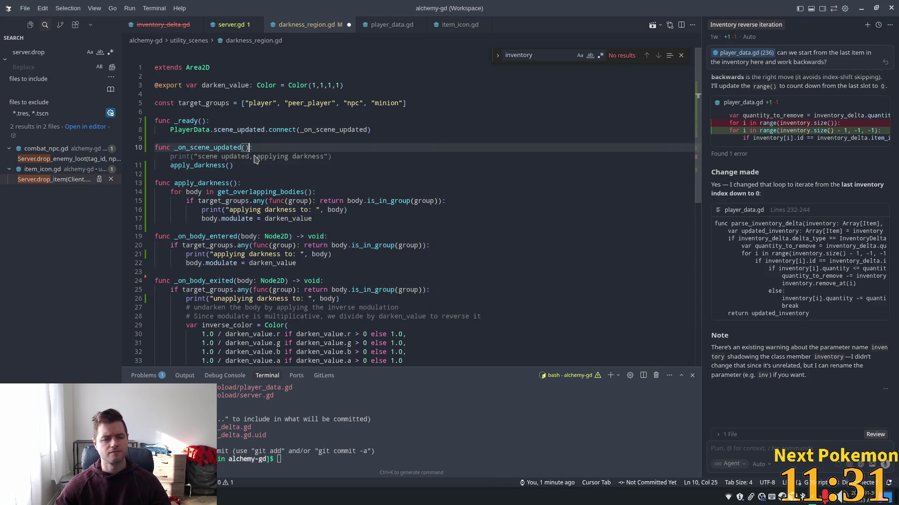
Step: Start a new function declaration 'func appl' at the end of the file
click(260, 201)
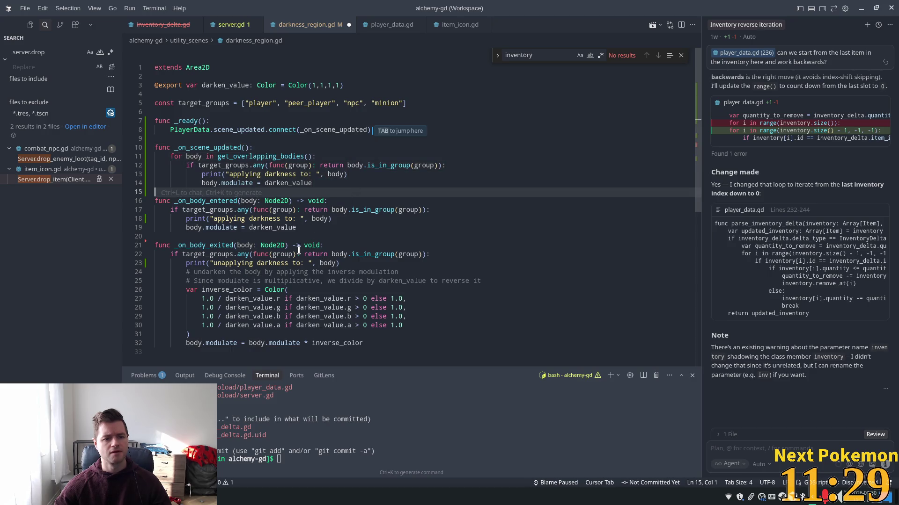
click(203, 189)
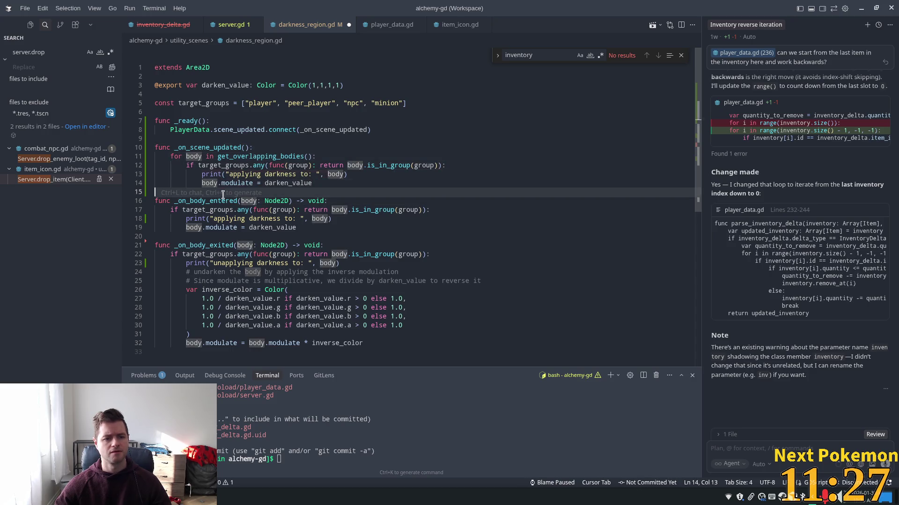
click(229, 356)
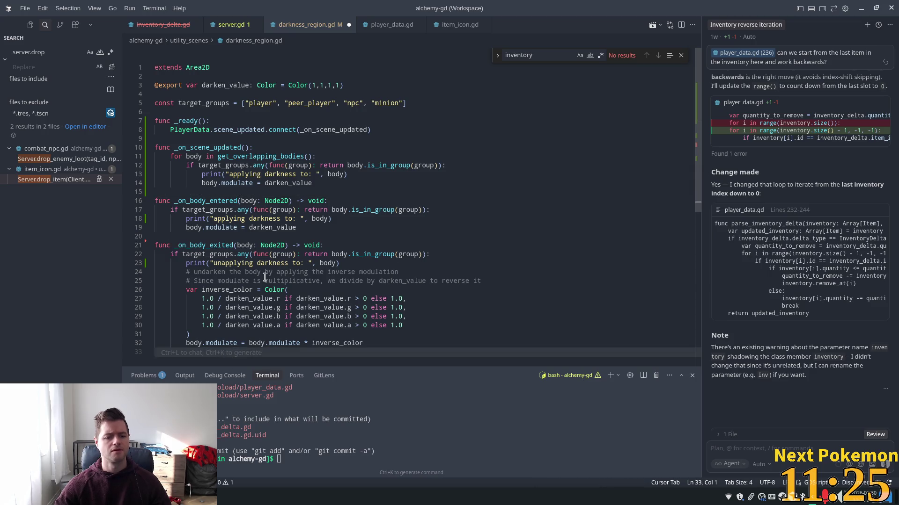
key(Return)
scroll(265, 277, down, 2)
text(func )
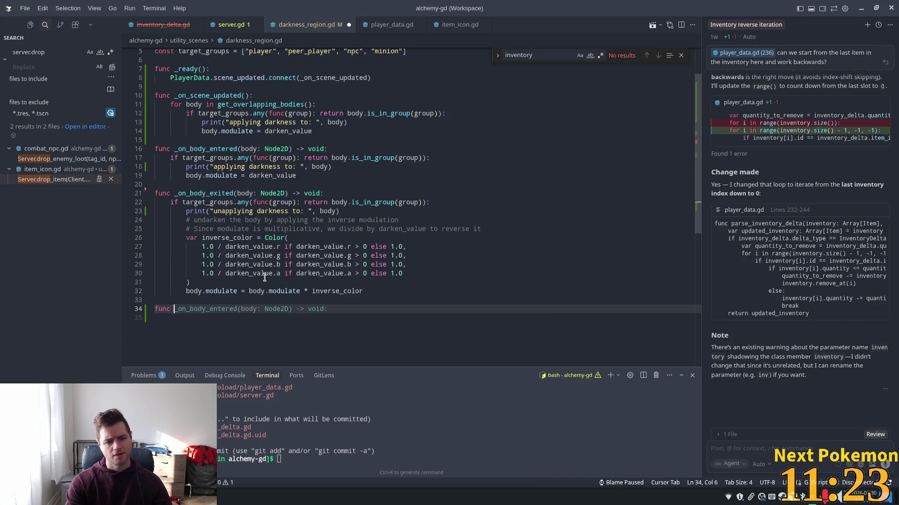
text(appl)
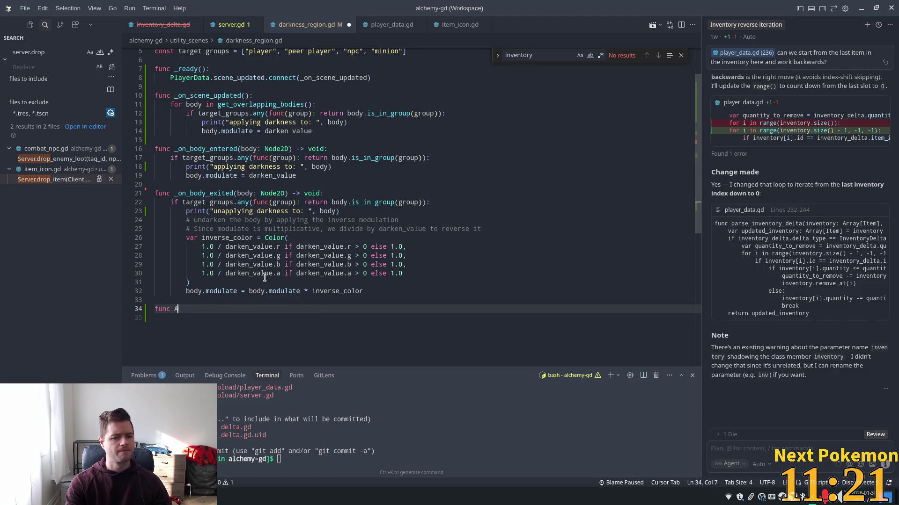
Step: Accept Cursor's generated apply_darkness(body: Node2D) and inverse-colour unapply_darkness(body) helper functions
key(Tab)
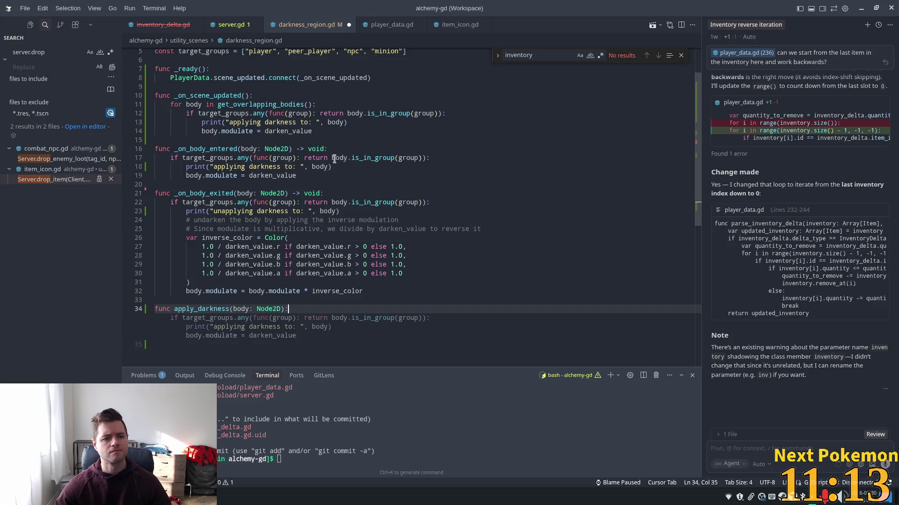
key(Tab)
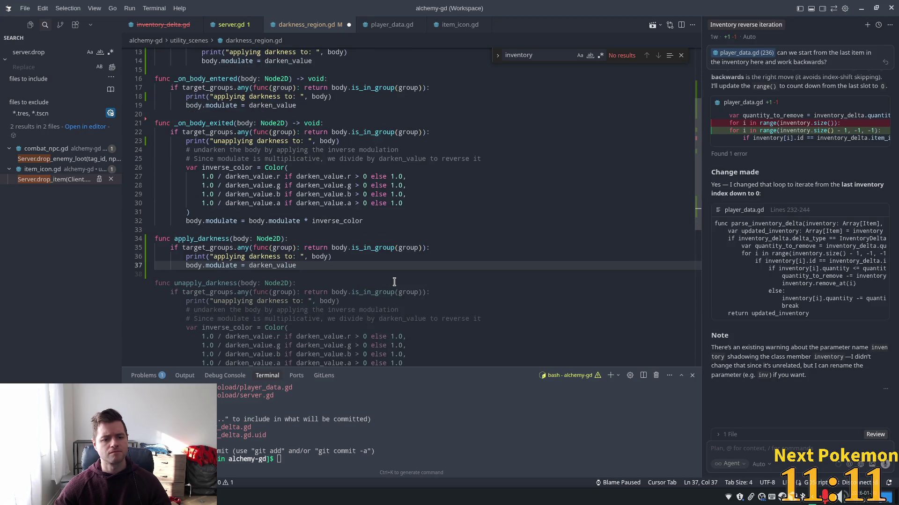
key(Tab)
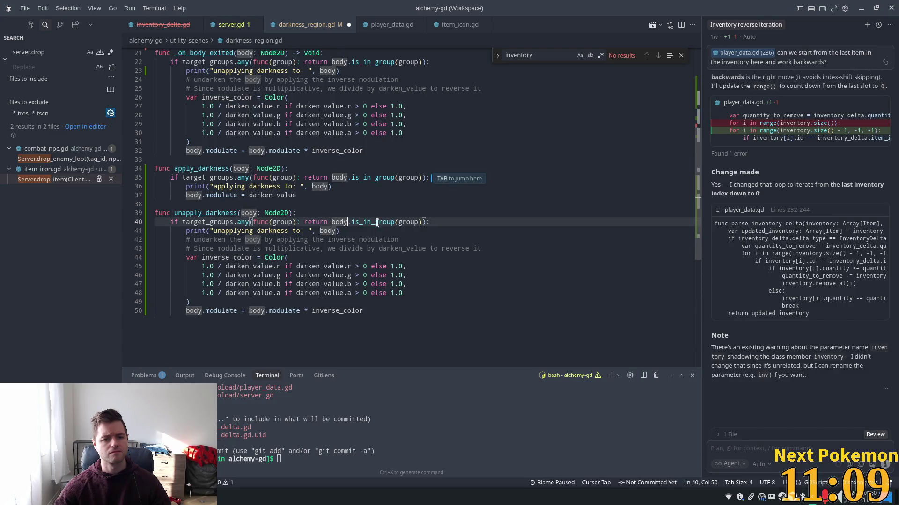
scroll(376, 222, up, 6)
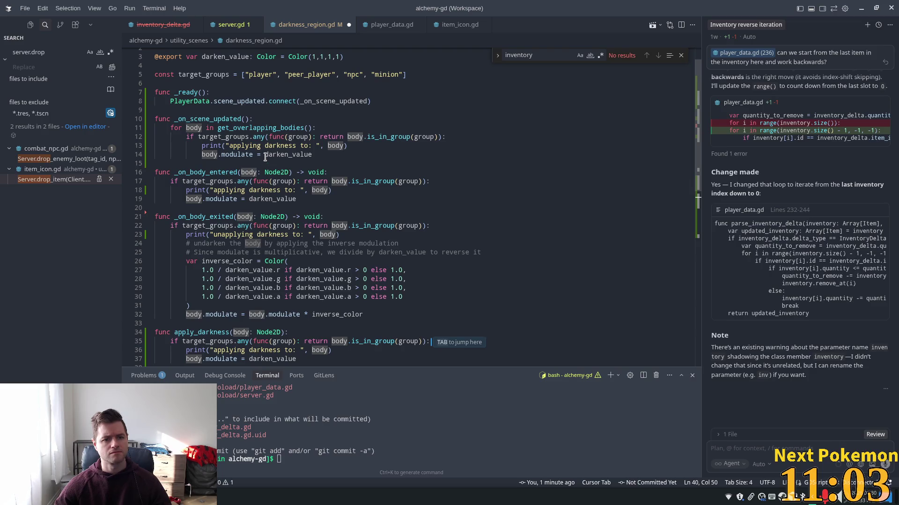
Step: Replace the _on_scene_updated loop body and _on_body_entered's darkening code with apply_darkness(body)
double_click(265, 155)
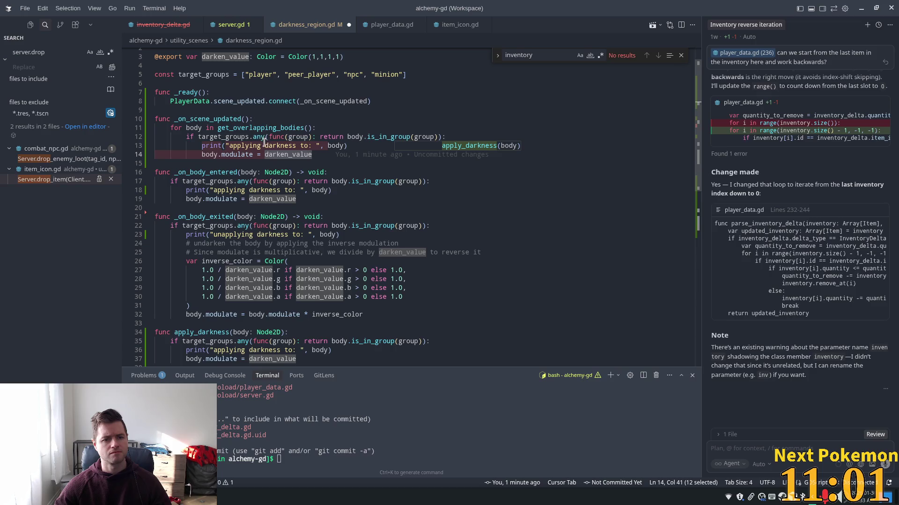
click(283, 128)
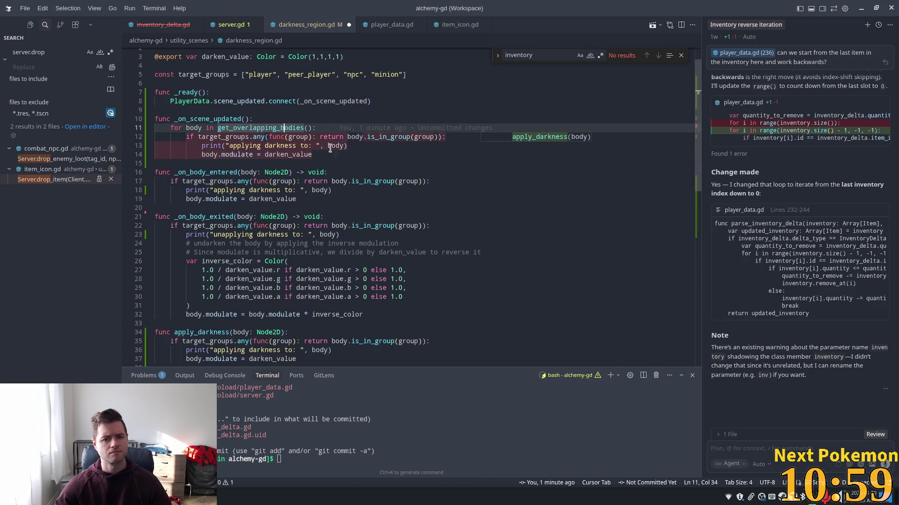
key(Tab)
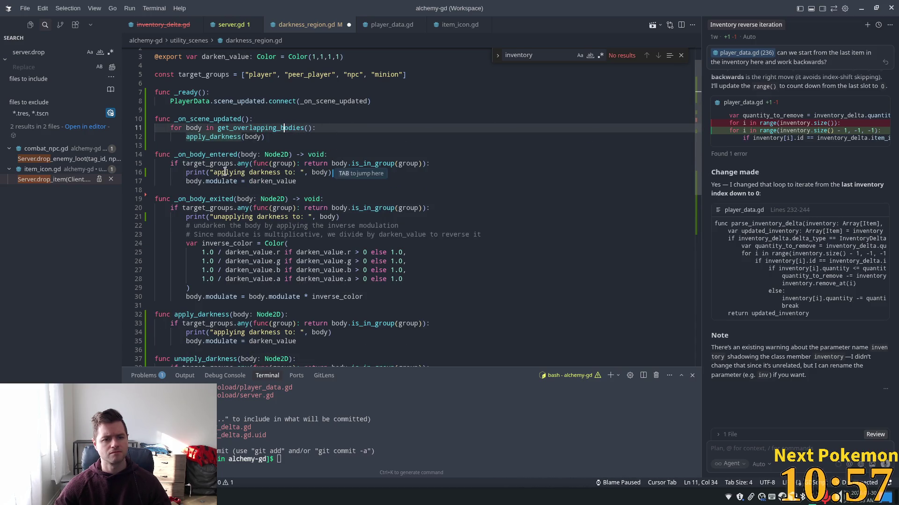
click(223, 172)
key(Tab)
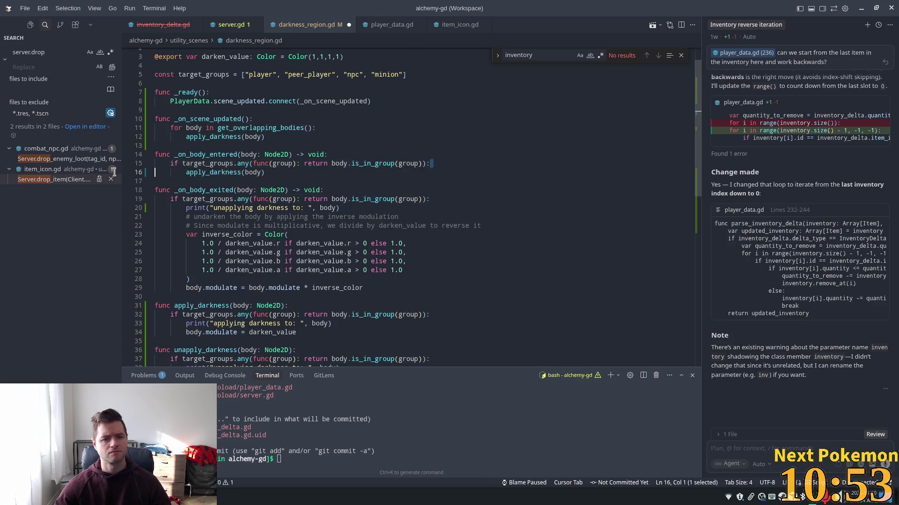
Step: Delete the redundant group-check line and leftover blank line in _on_body_entered
drag(452, 167, 111, 165)
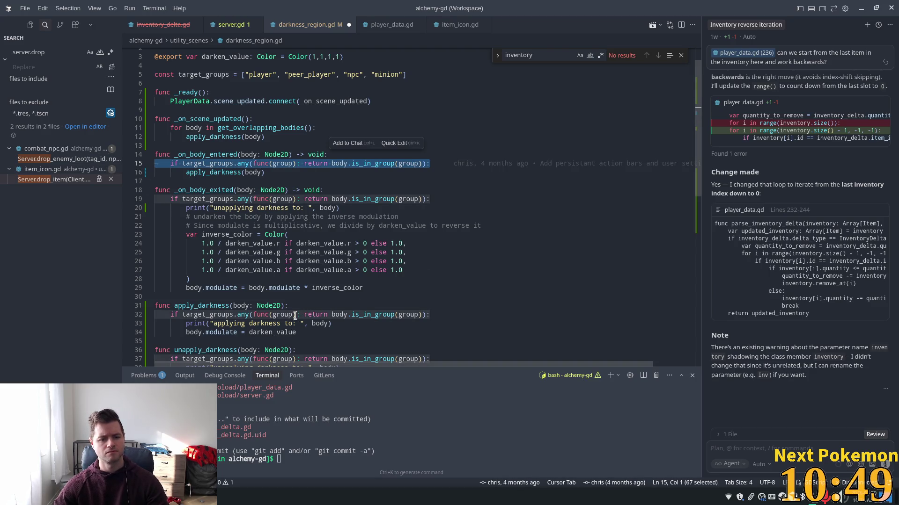
key(BackSpace)
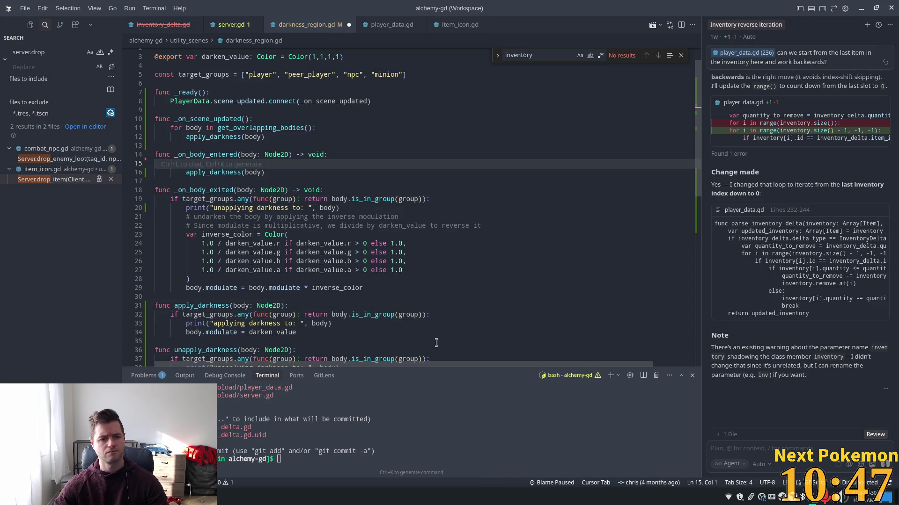
key(BackSpace)
Step: Compare _on_body_exited's group check and inverse-colour logic against unapply_darkness
click(333, 128)
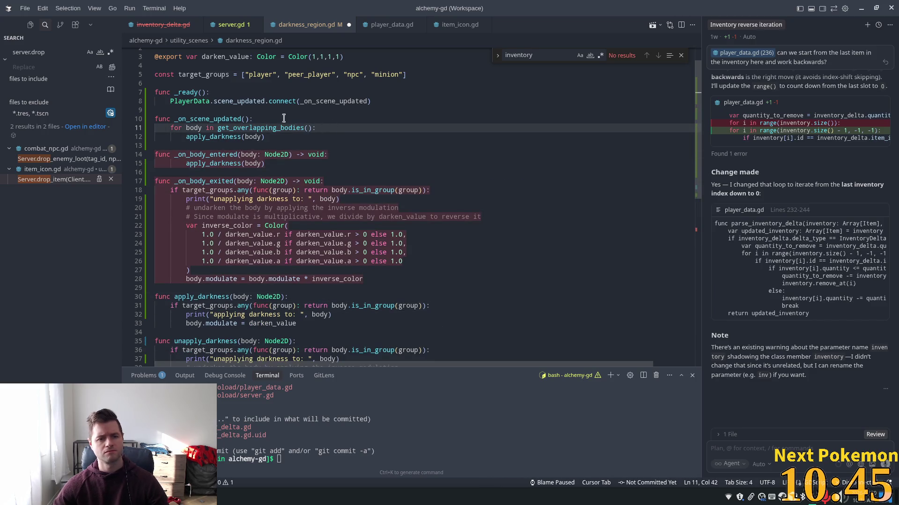
key(Down)
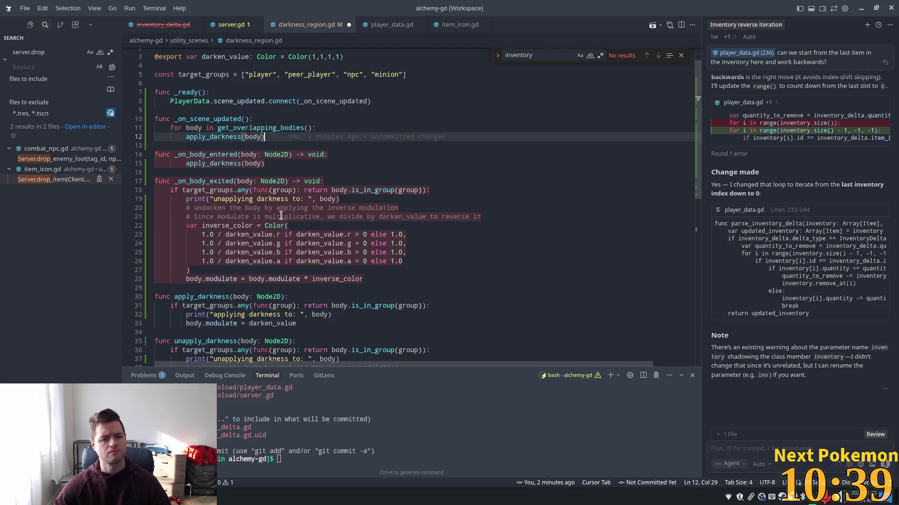
click(206, 154)
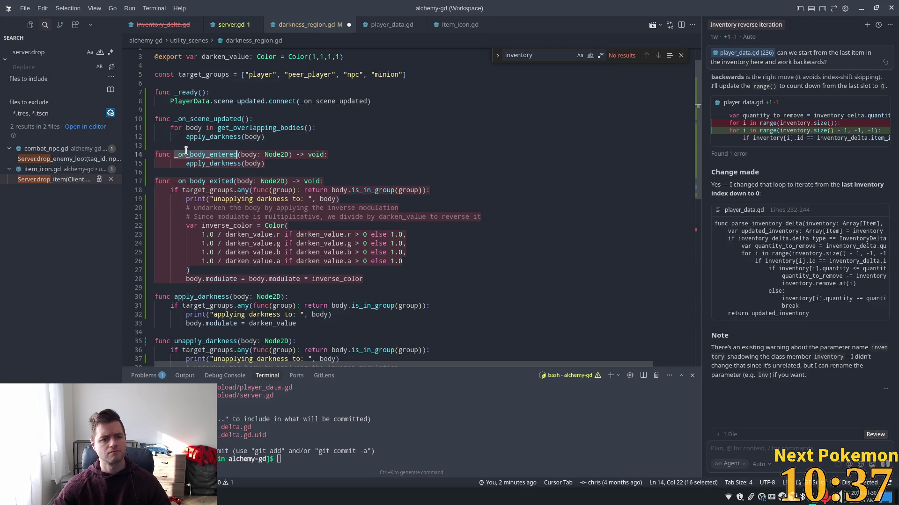
click(202, 190)
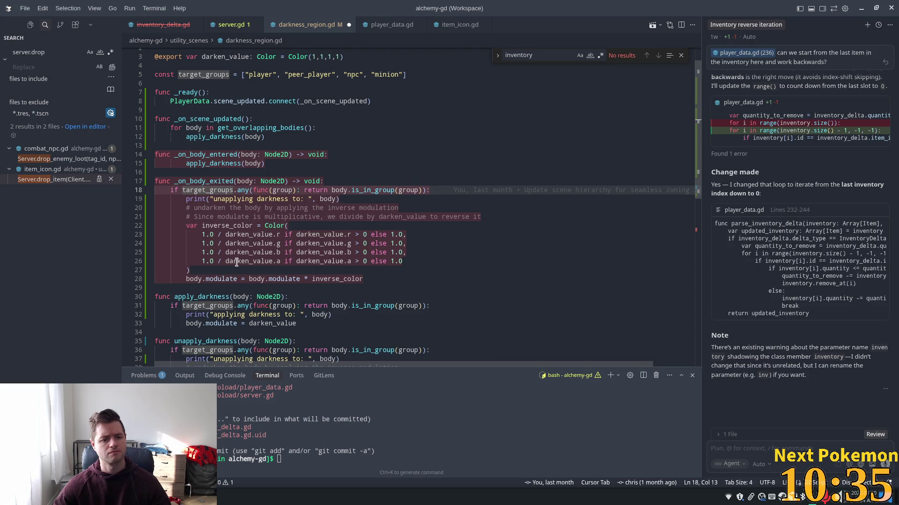
scroll(237, 262, down, 3)
click(237, 257)
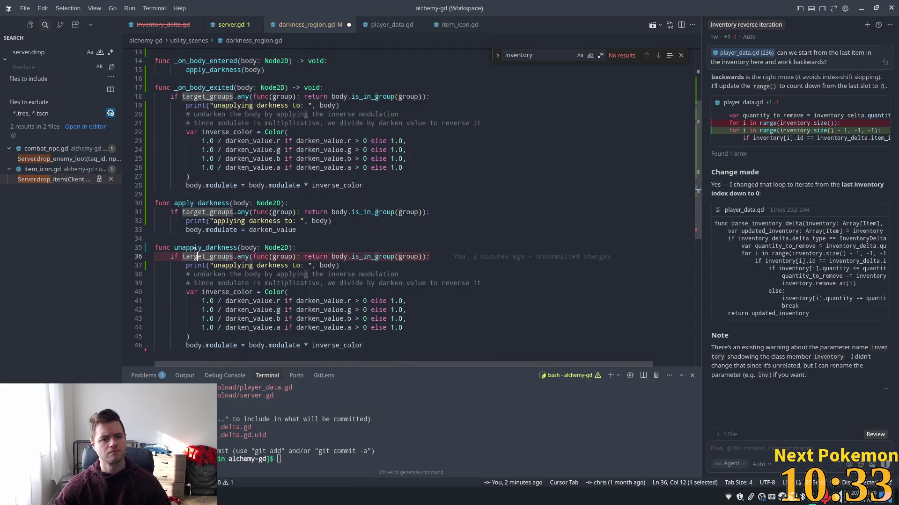
mouse_move(237, 257)
mouse_down()
mouse_move(389, 257)
mouse_move(353, 257)
mouse_move(361, 256)
mouse_up()
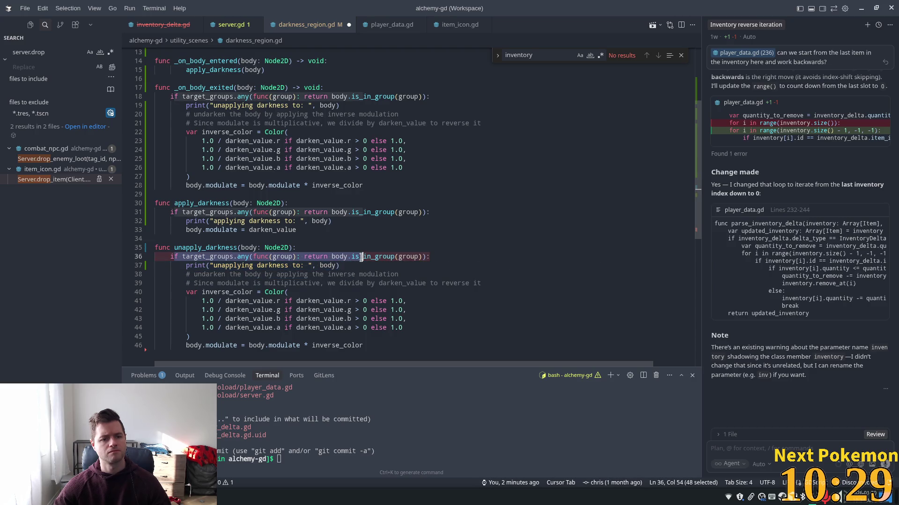
click(229, 142)
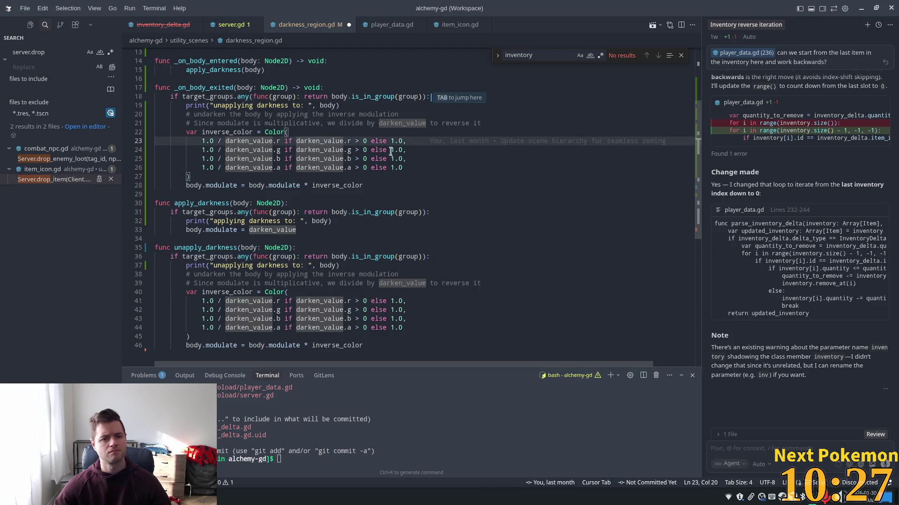
click(380, 186)
Step: Replace the whole _on_body_exited body with a single unapply_darkness(body) call
mouse_move(364, 186)
mouse_down()
mouse_move(281, 108)
mouse_move(170, 96)
mouse_up()
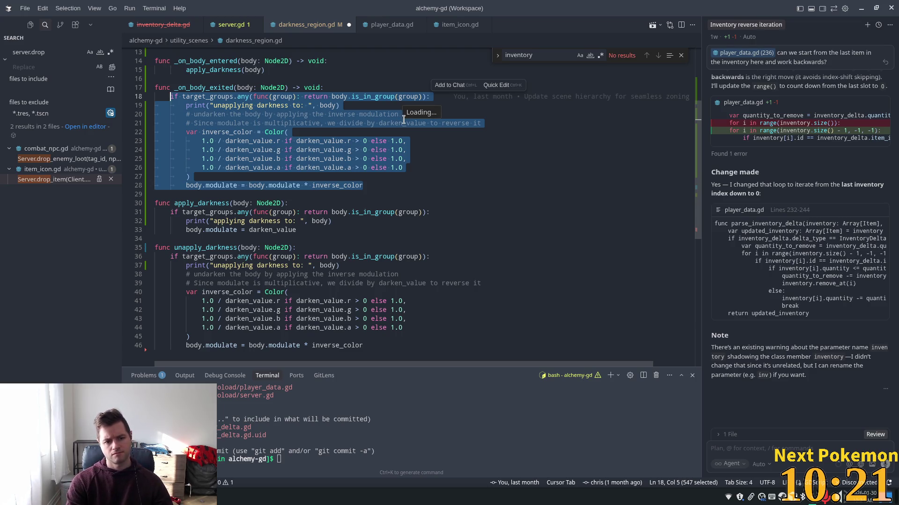
text(un)
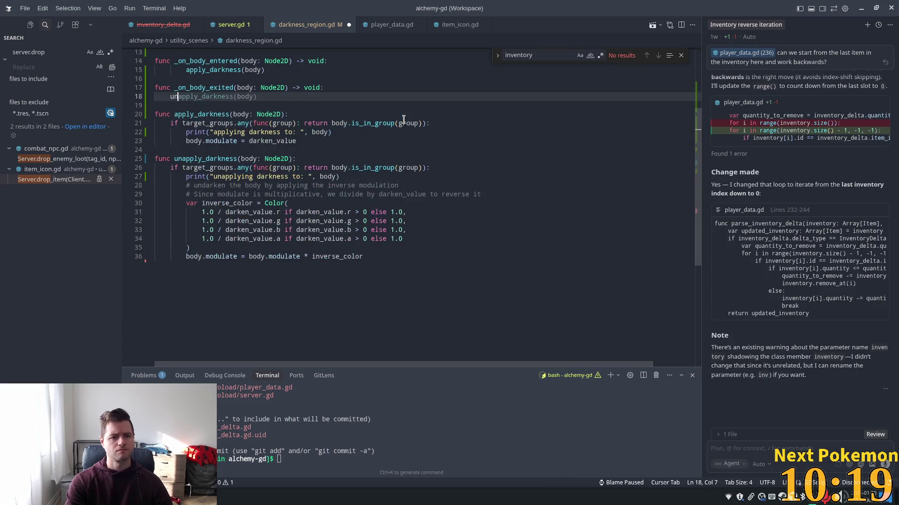
key(Tab)
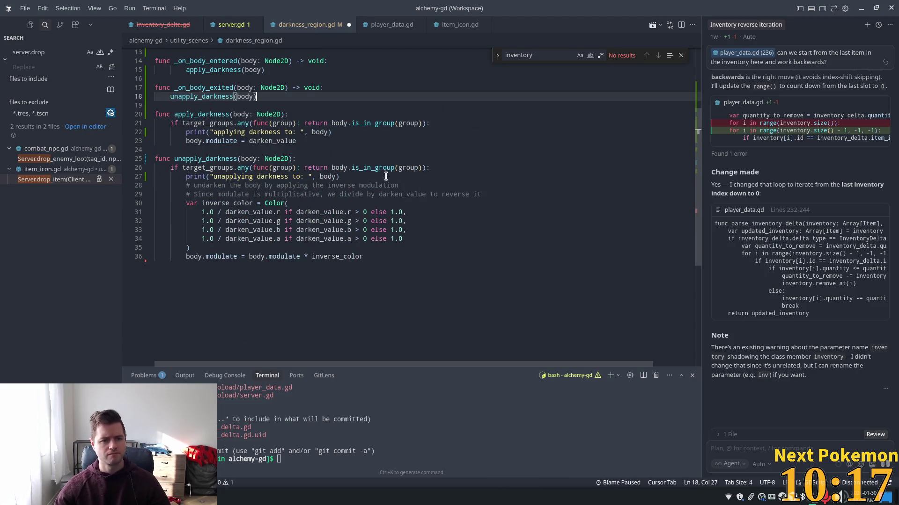
Step: Save darkness_region.gd, discarding the suggested group-check line and closing the commit details popup
scroll(386, 176, up, 4)
click(348, 177)
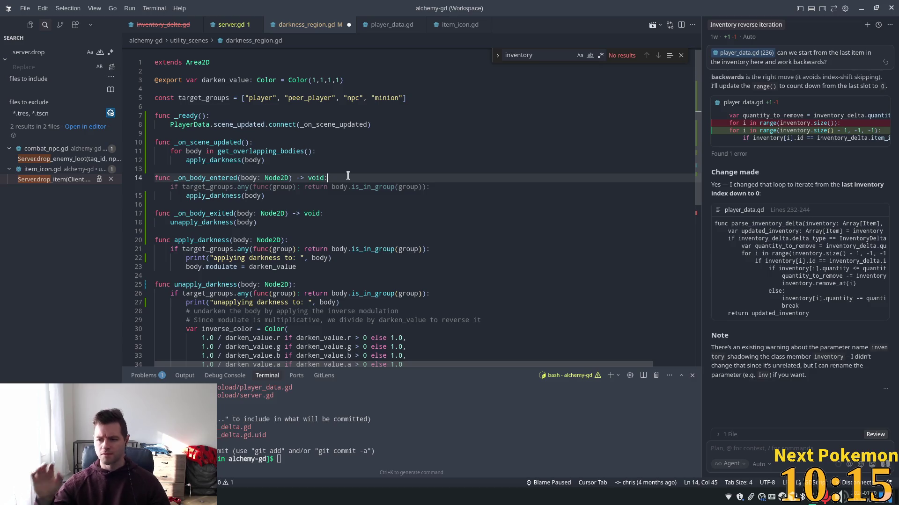
key(ctrl+s)
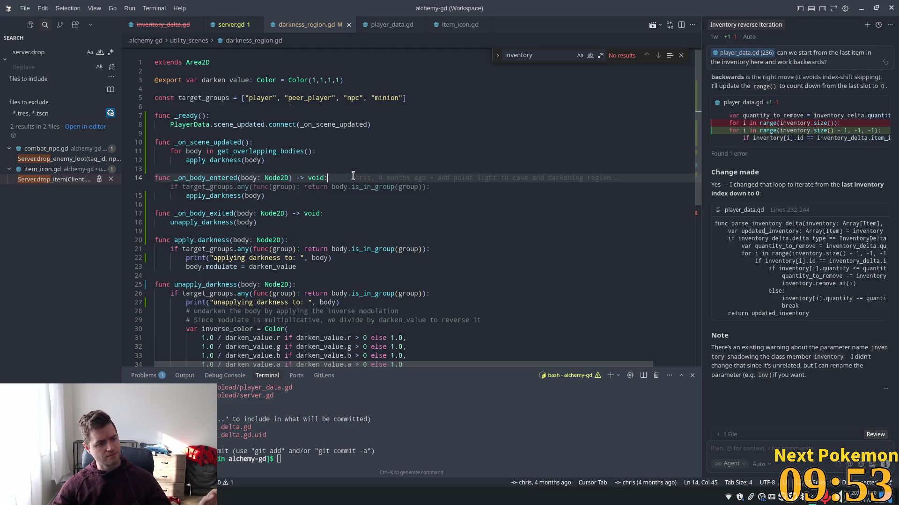
mouse_move(354, 176)
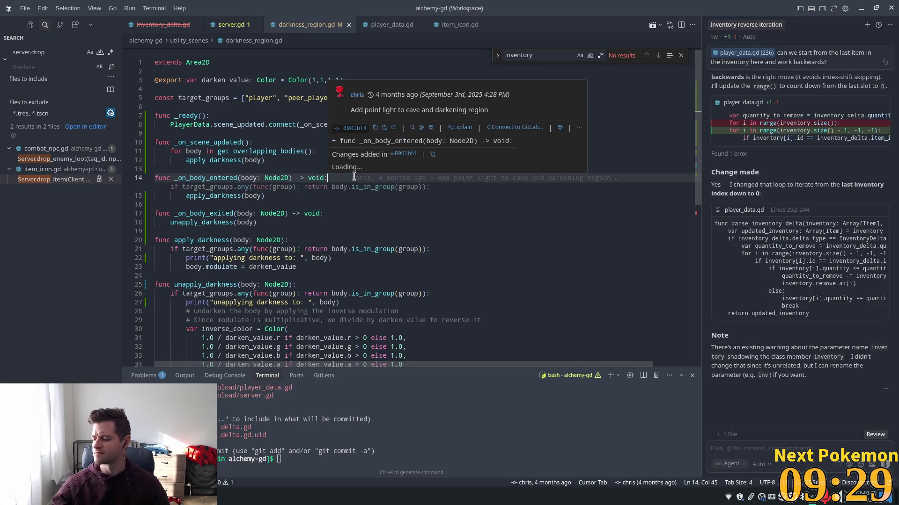
key(Down)
key(ctrl+shift+k)
Step: Reload the Cursor window with Developer: Reload Window from the command palette
key(Up)
key(Up)
key(Up)
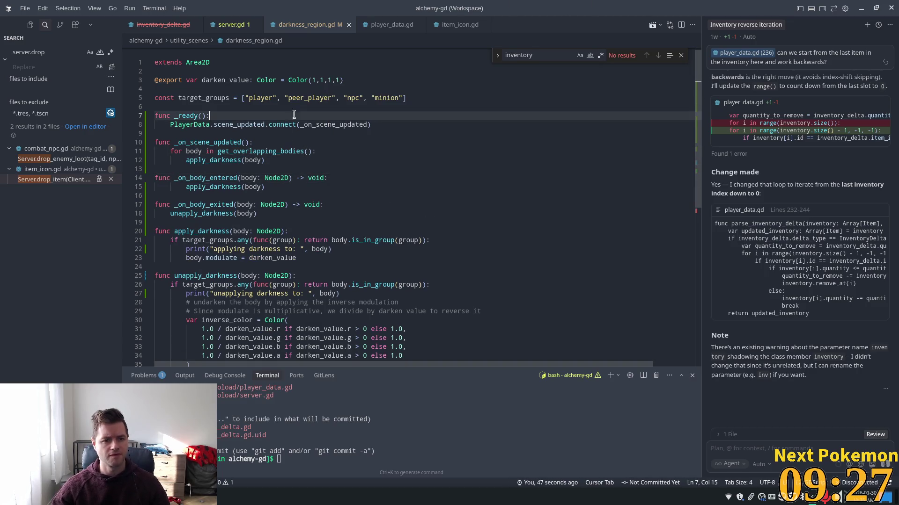
click(189, 124)
key(ctrl+shift+p)
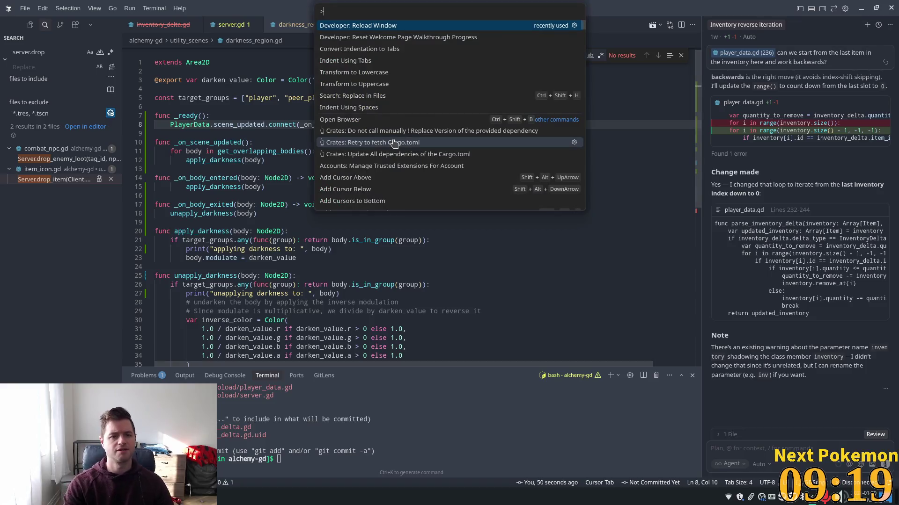
key(Return)
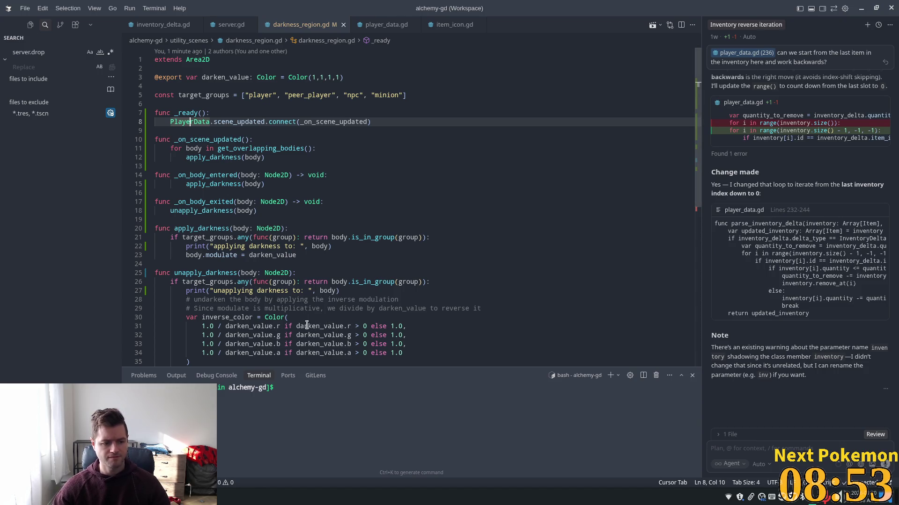
Step: Open player_data.gd by following the PlayerData reference on the connection line
mouse_move(306, 325)
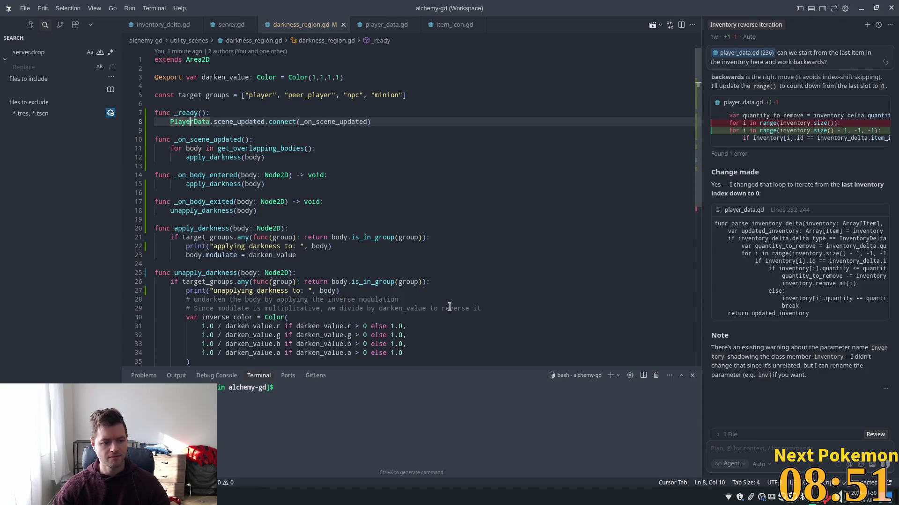
click(271, 133)
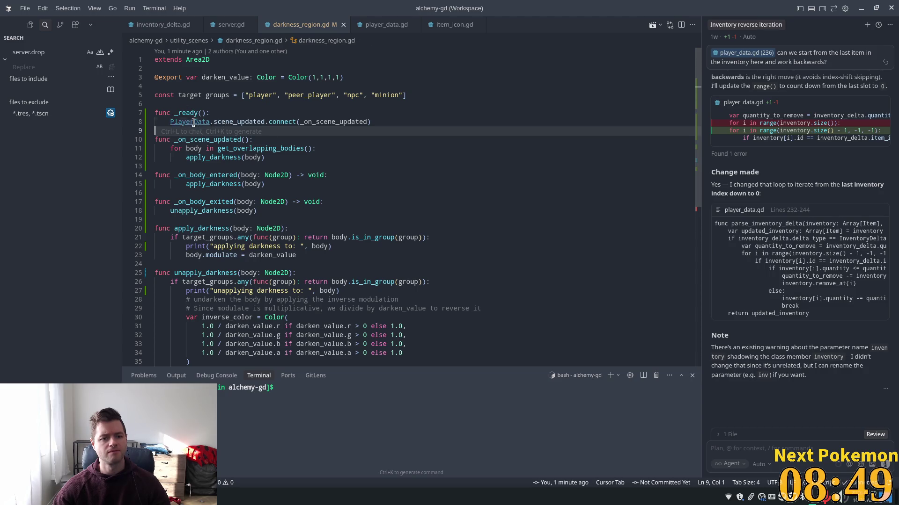
ctrl+click(193, 122)
click(357, 101)
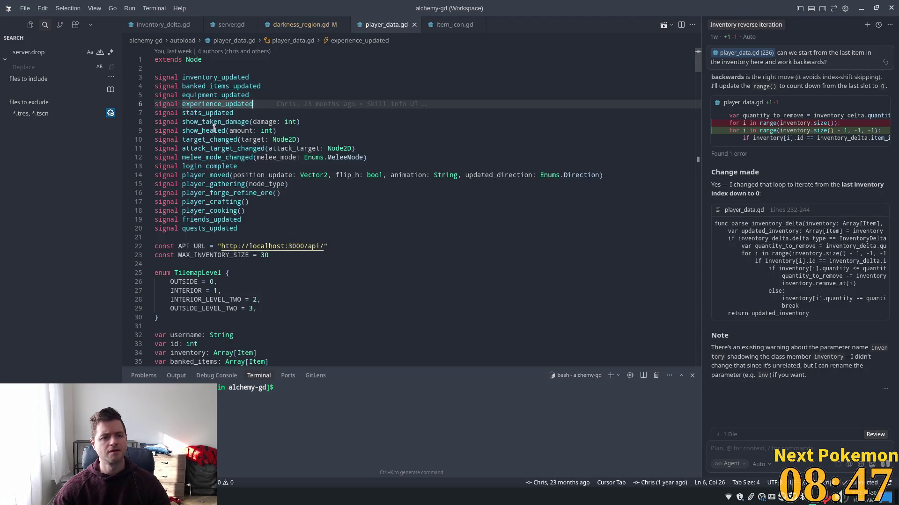
Step: Review player_data.gd's signals and find the player_moved emit inside warp_player
click(210, 220)
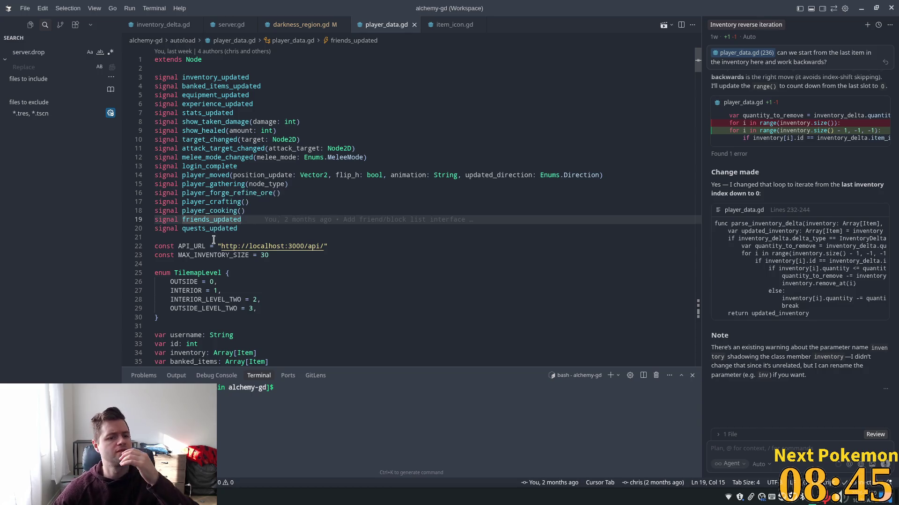
mouse_move(186, 78)
mouse_down()
mouse_move(262, 185)
mouse_move(257, 222)
mouse_up()
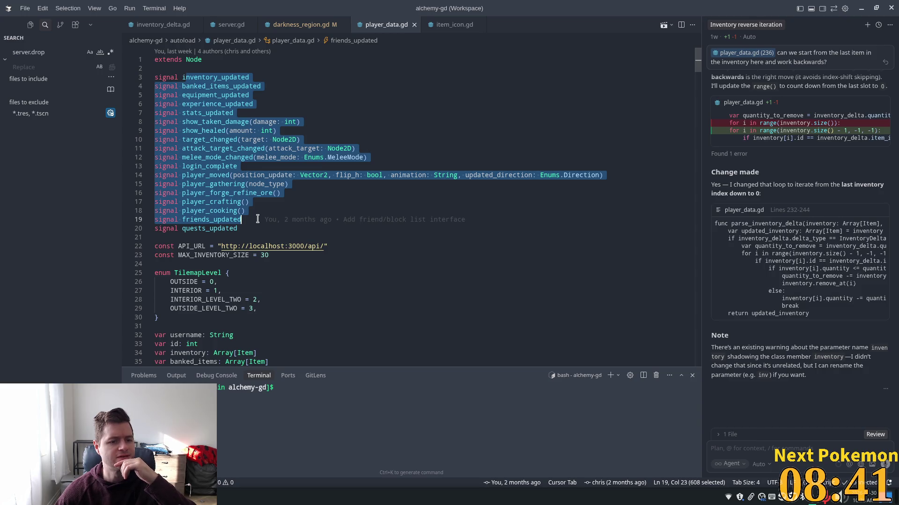
double_click(210, 175)
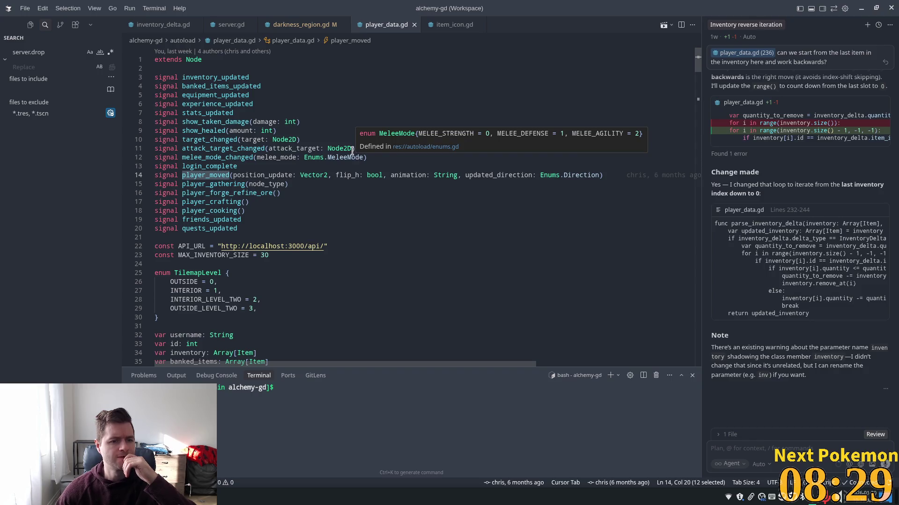
scroll(328, 188, down, 10)
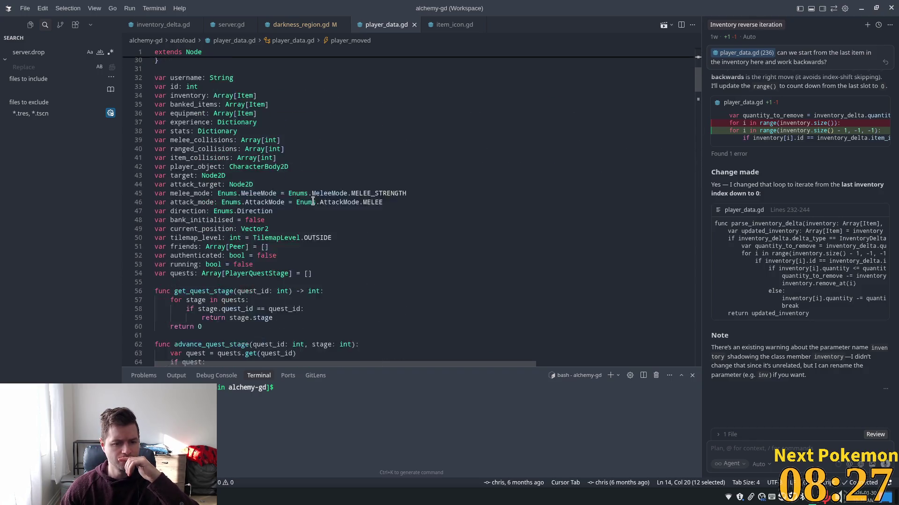
scroll(313, 202, down, 5)
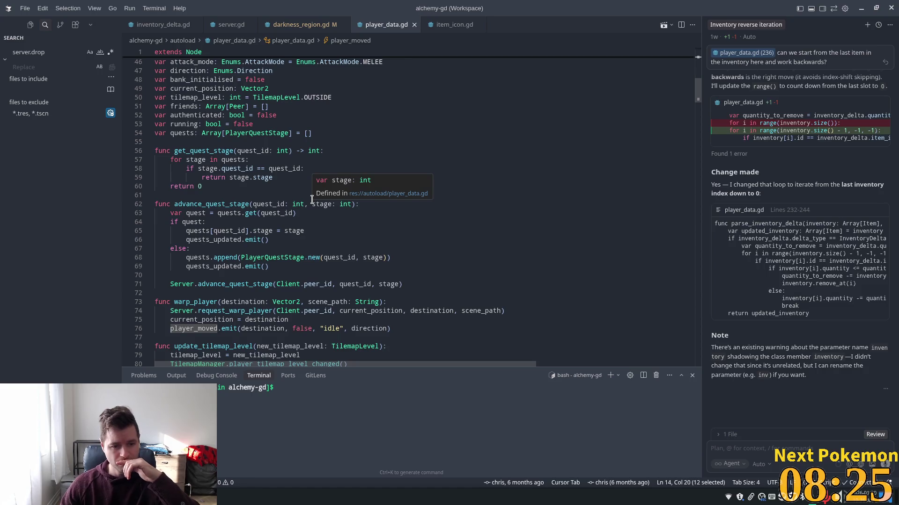
scroll(312, 200, down, 3)
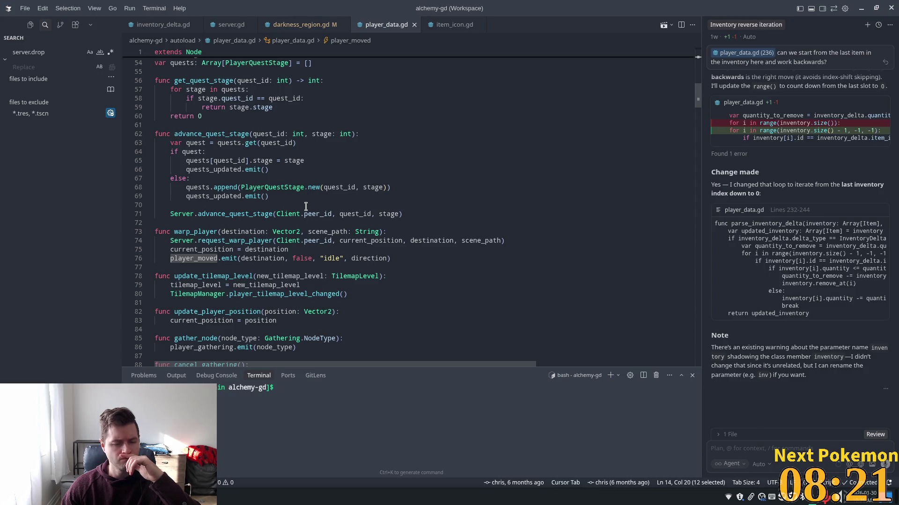
double_click(204, 258)
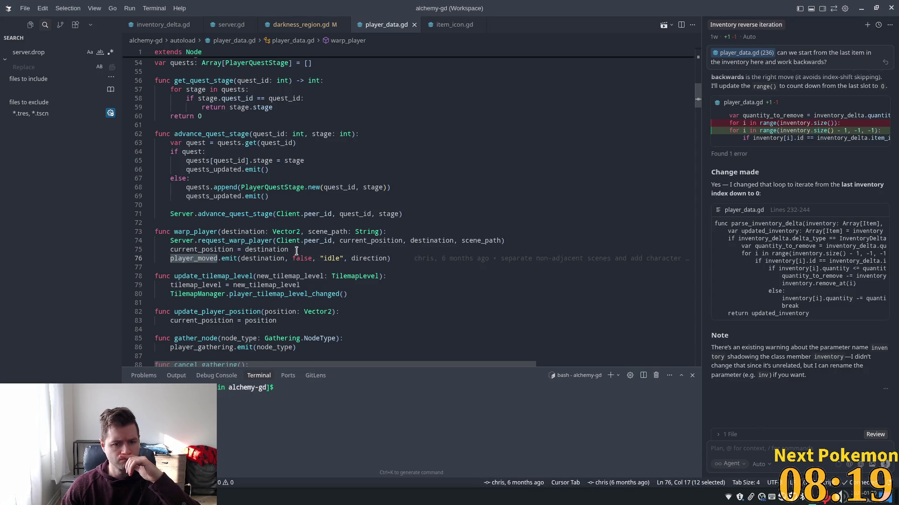
Step: Return to the signal declarations and look at target_changed and player_moved
scroll(225, 241, up, 6)
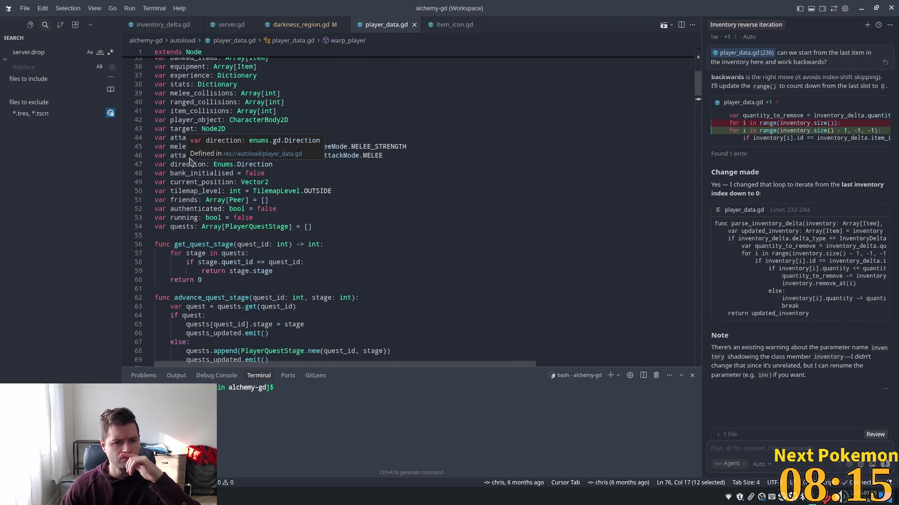
scroll(190, 158, up, 2)
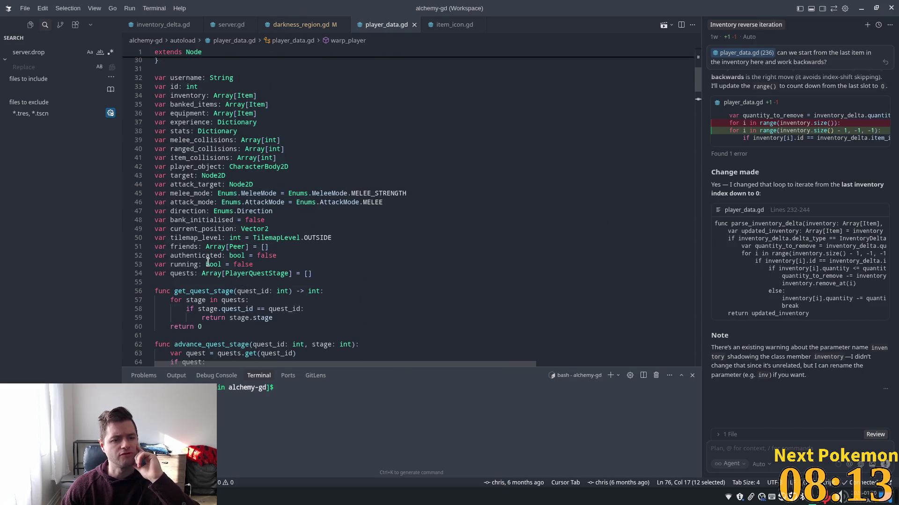
click(197, 184)
scroll(199, 178, up, 3)
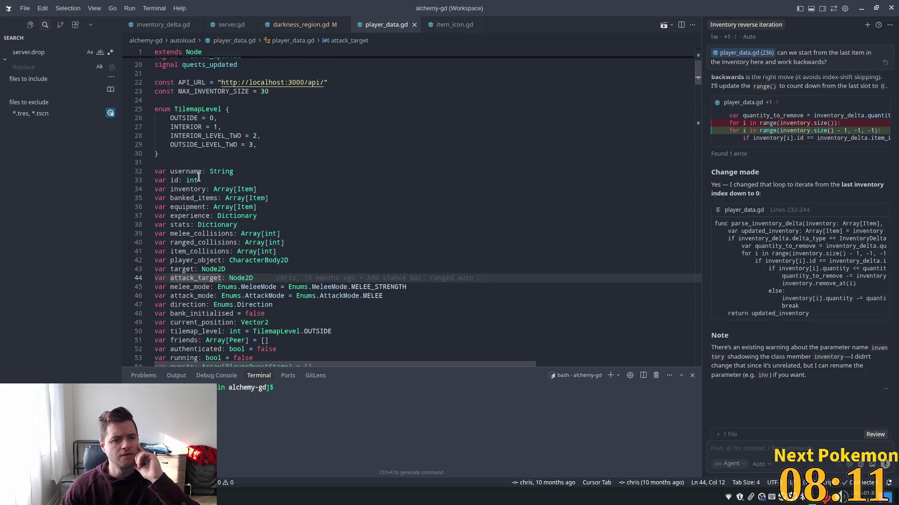
scroll(198, 178, up, 5)
click(224, 134)
scroll(220, 136, up, 1)
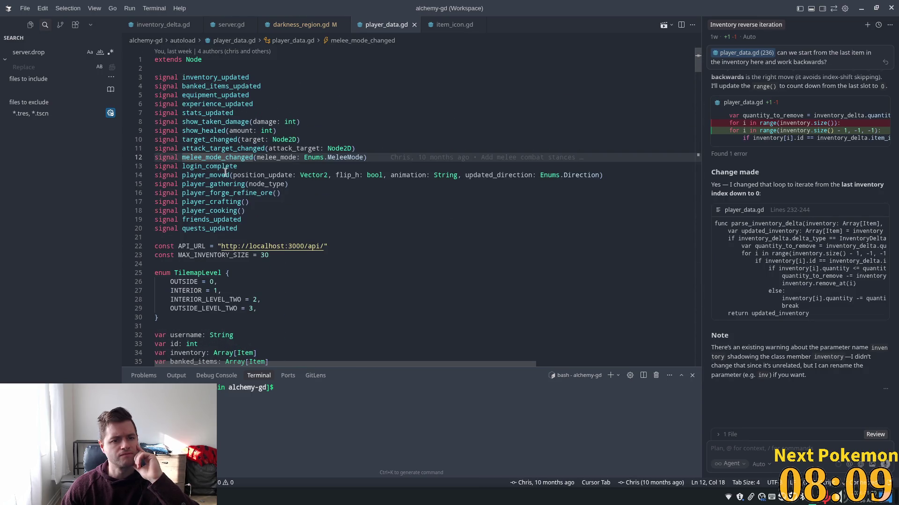
double_click(206, 139)
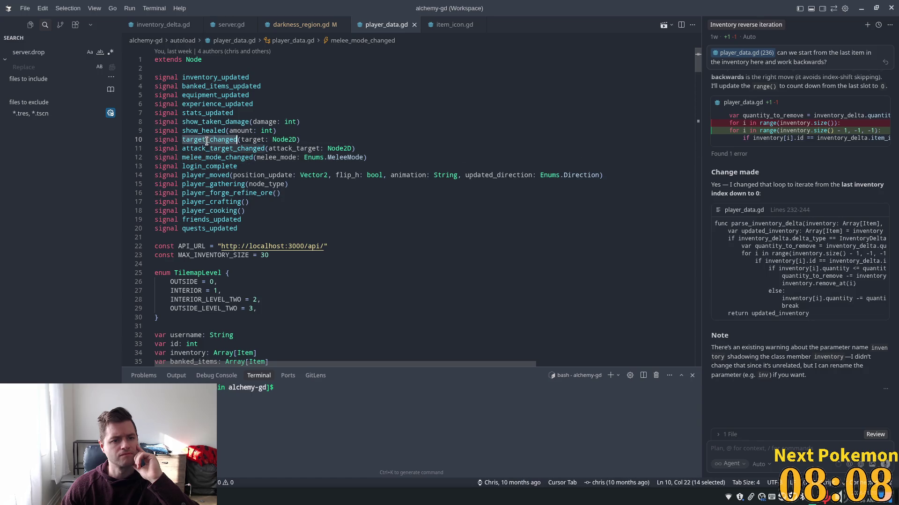
double_click(206, 175)
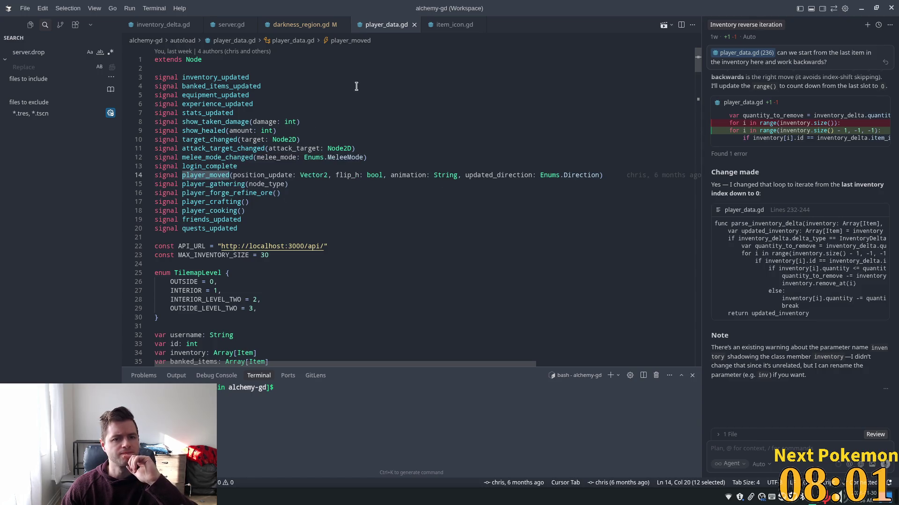
Step: Open scene_loader.gd via a 'scene' file search, then close it again
key(ctrl+p)
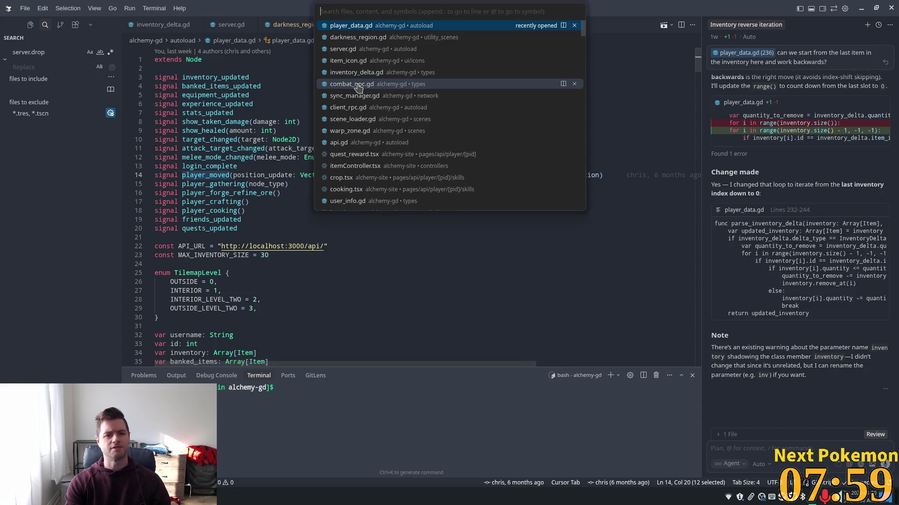
text(scene)
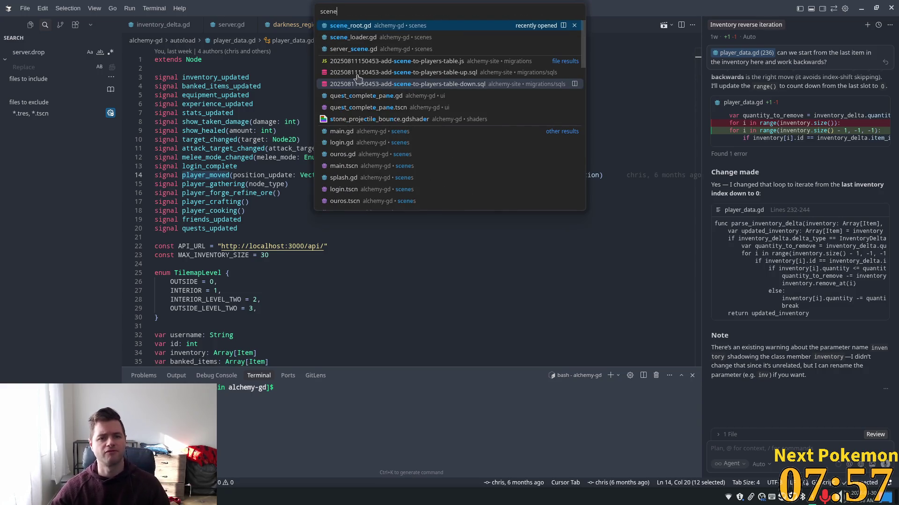
click(392, 38)
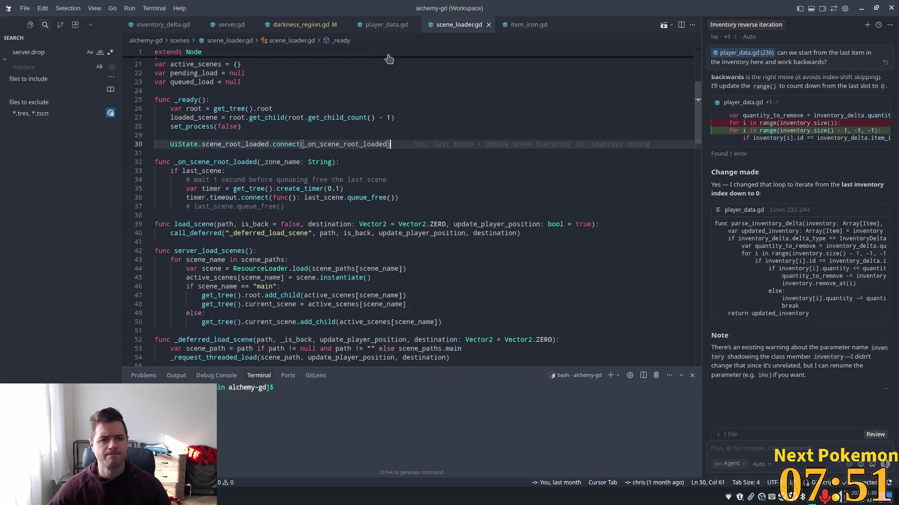
scroll(417, 86, up, 2)
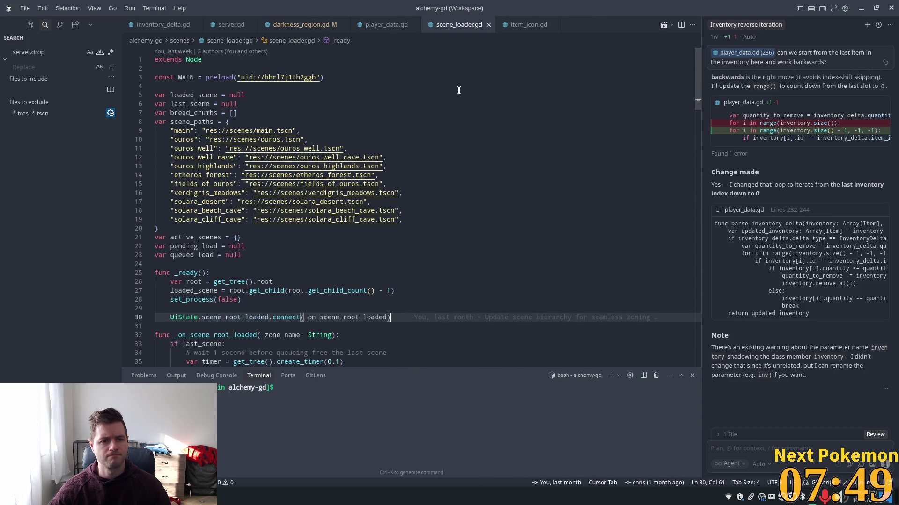
click(489, 24)
Step: Search files for 'manager', then for 'war', and open warp_zone.gd
key(ctrl+p)
text(manager)
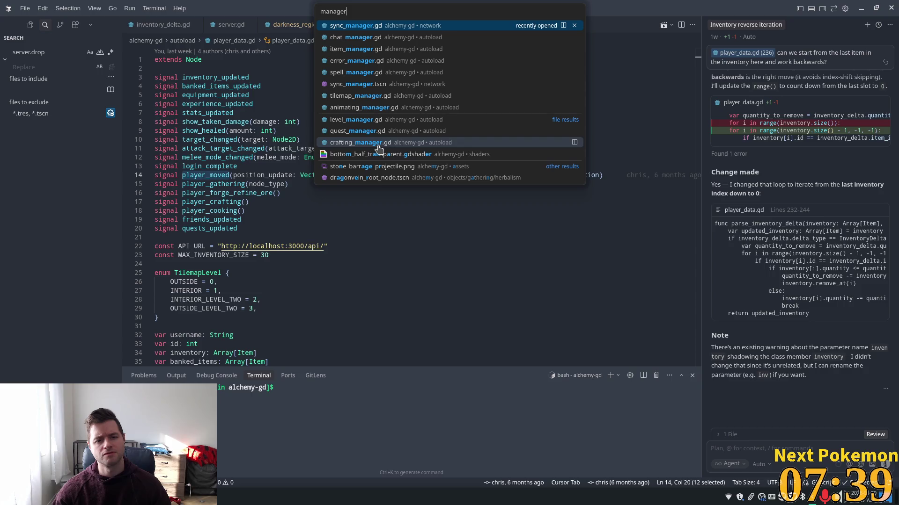
click(199, 123)
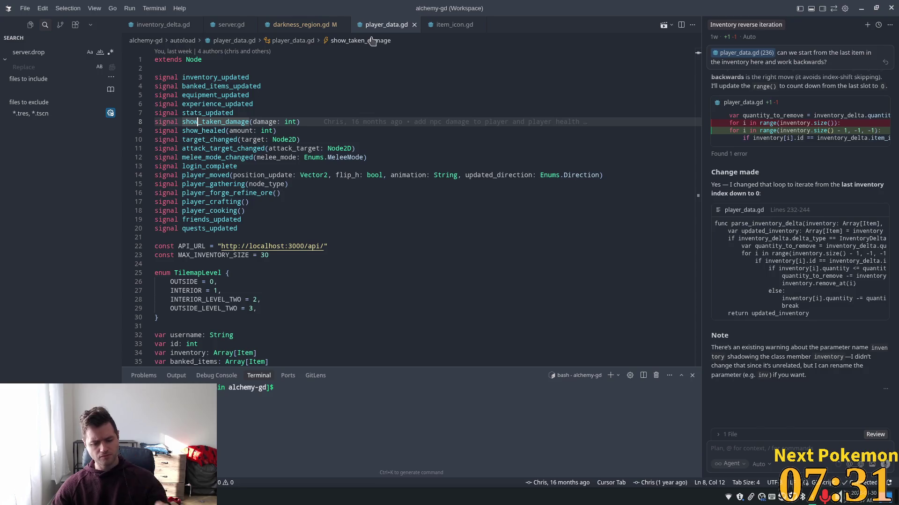
key(ctrl+p)
text(war)
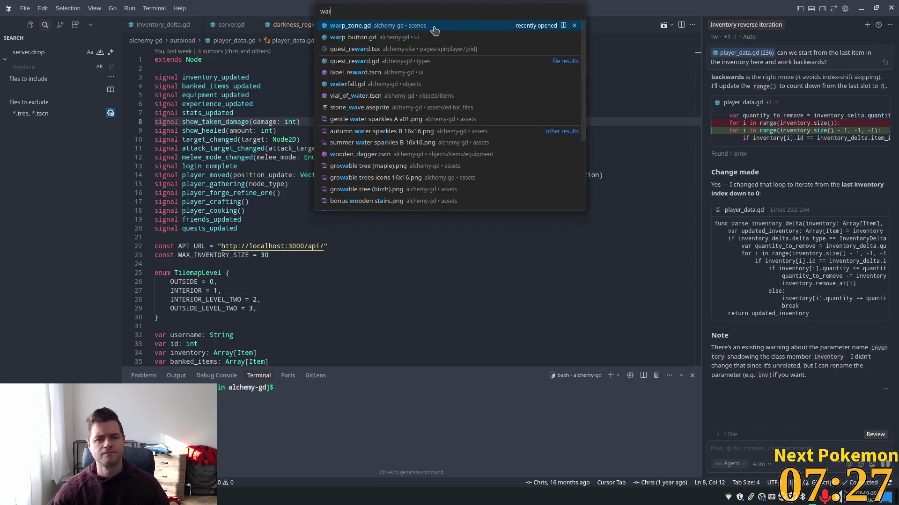
click(356, 26)
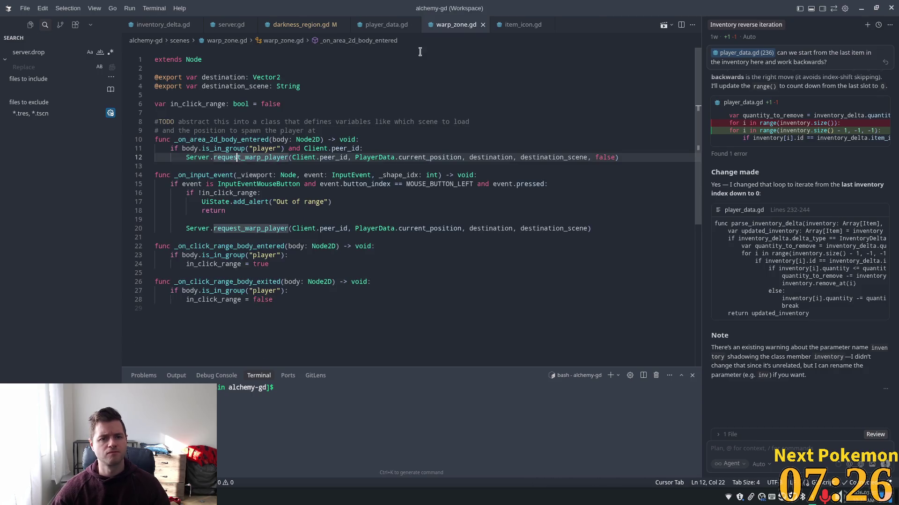
Step: Follow request_warp_player into server.gd's request_warp_player_rpc and its warp_player call
click(332, 149)
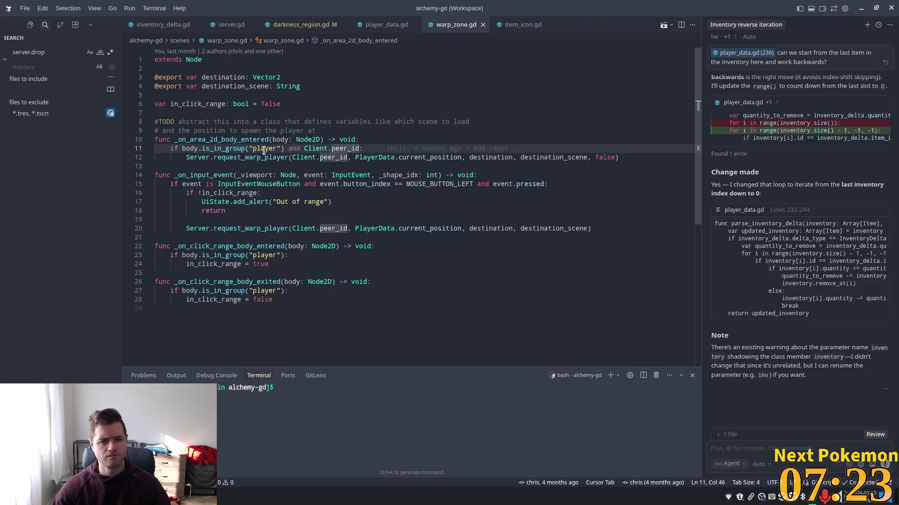
ctrl+click(286, 158)
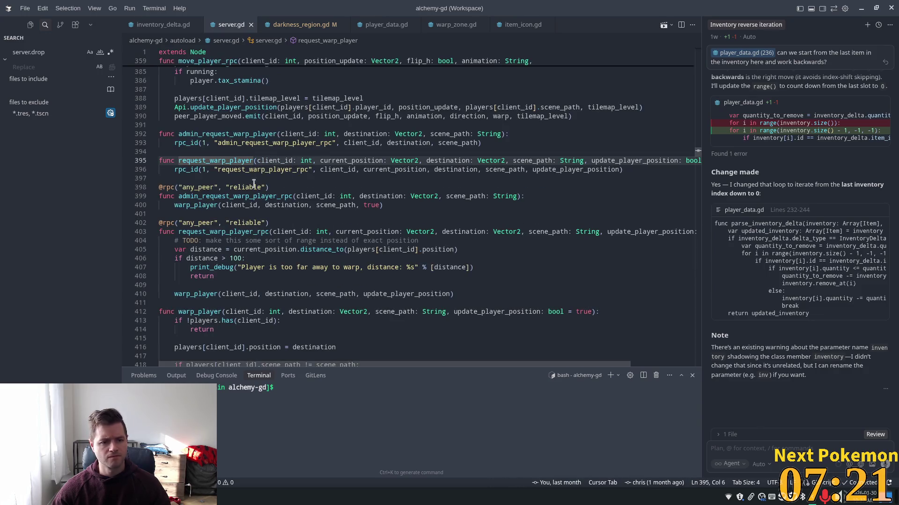
ctrl+click(286, 169)
scroll(316, 187, down, 3)
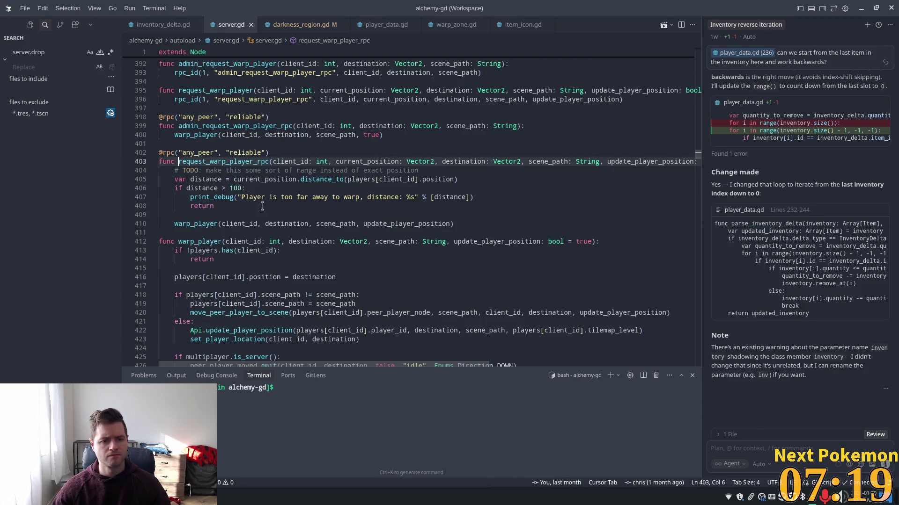
click(194, 223)
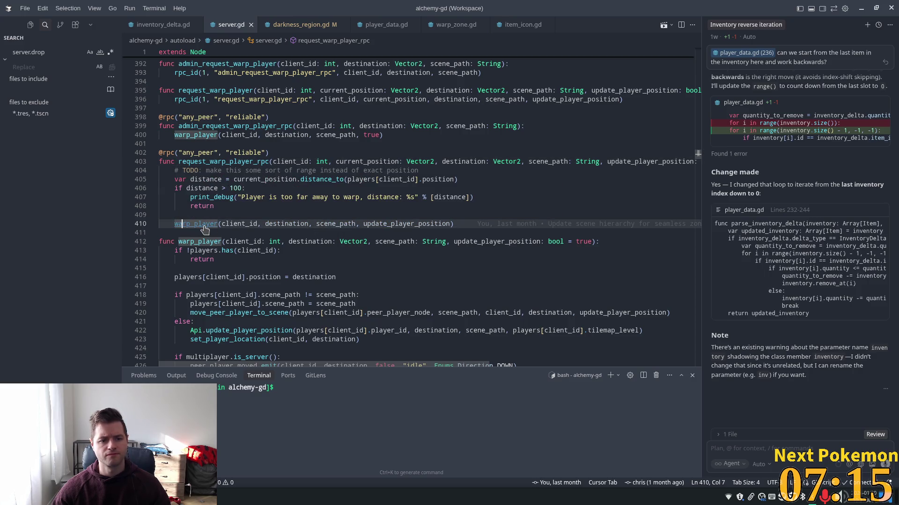
Step: Follow warp_player to the move_peer_player_to_scene definition
scroll(314, 243, down, 3)
double_click(196, 148)
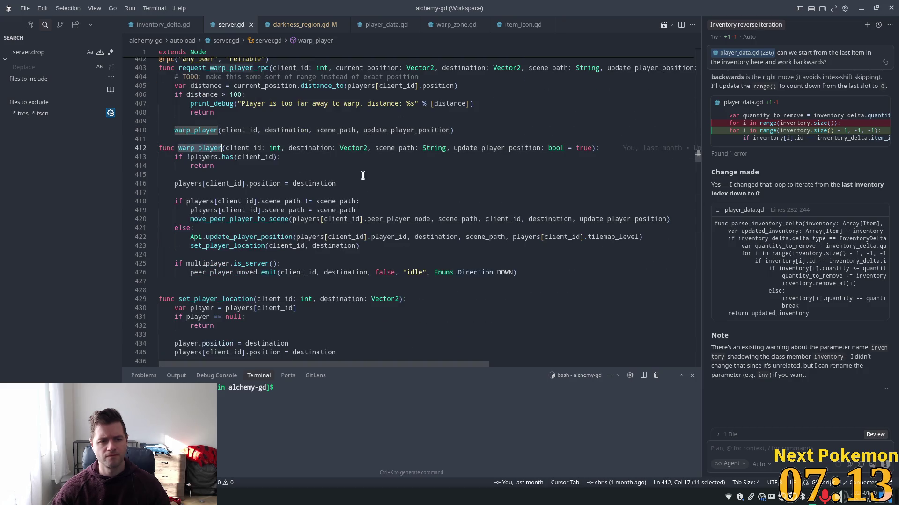
scroll(322, 173, down, 2)
double_click(253, 172)
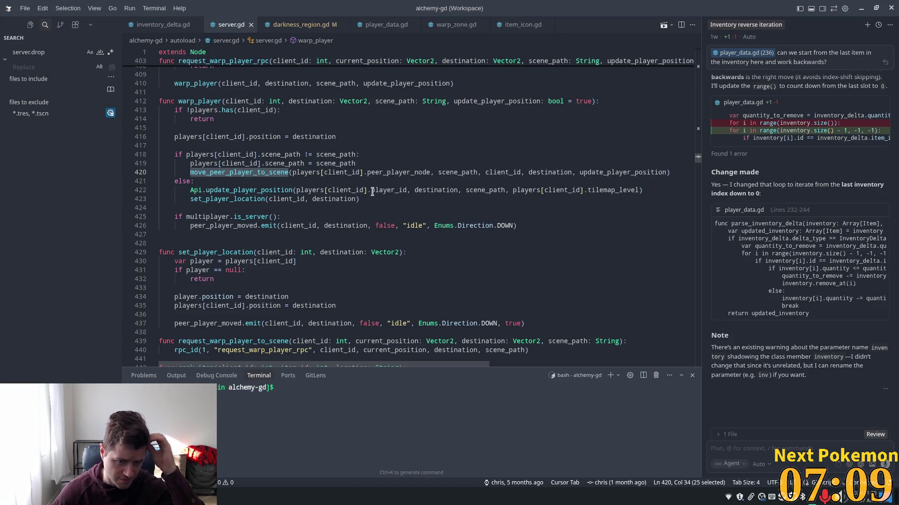
mouse_move(275, 170)
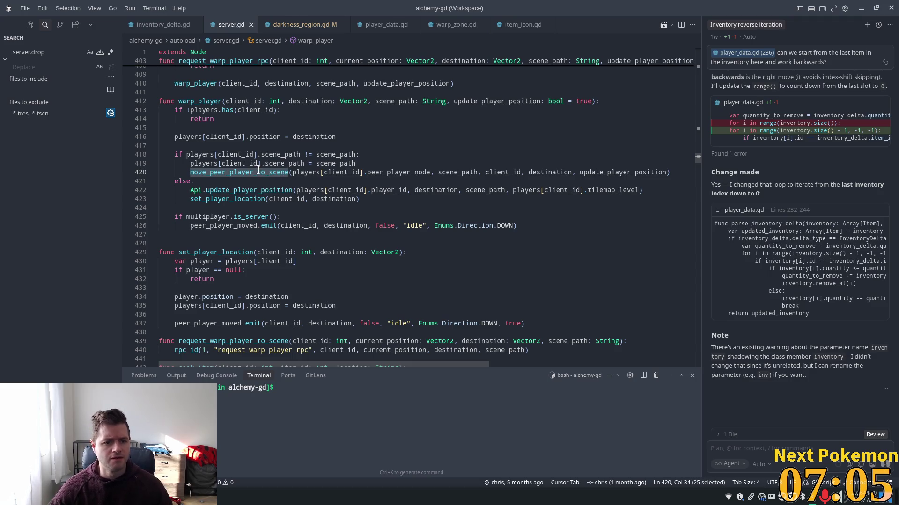
ctrl+click(260, 174)
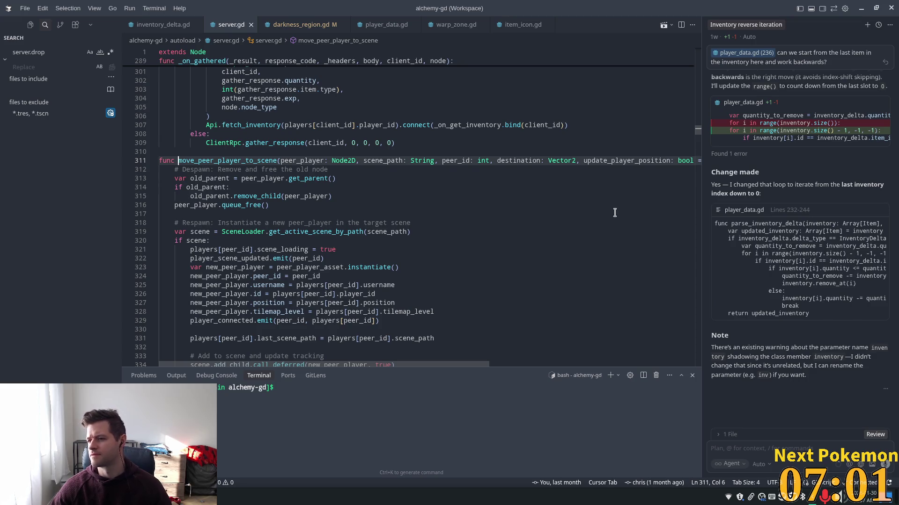
Step: Inspect the scene variable and add_child call in move_peer_player_to_scene around line 334
scroll(298, 220, down, 3)
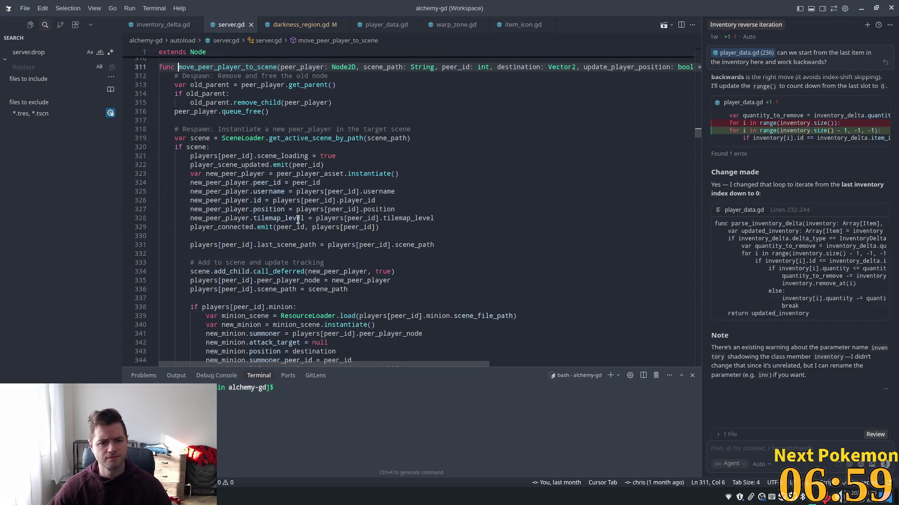
double_click(195, 147)
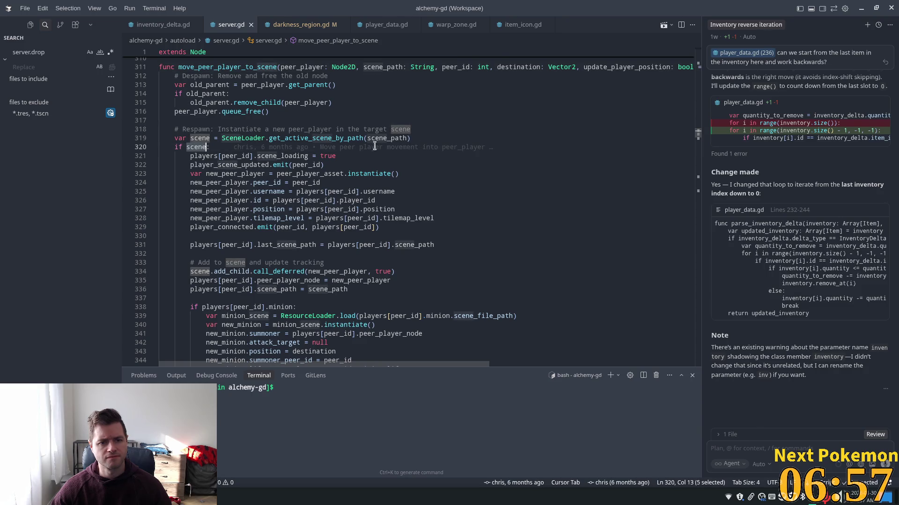
scroll(344, 191, down, 2)
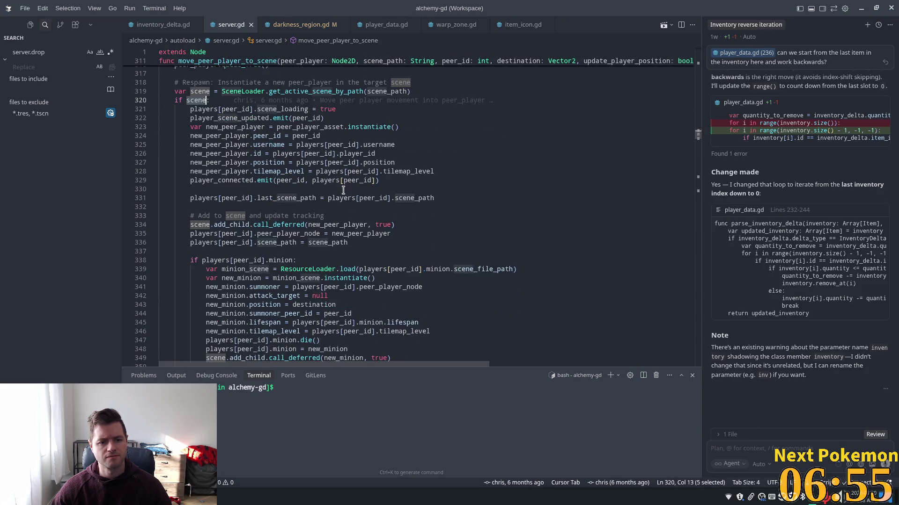
double_click(226, 225)
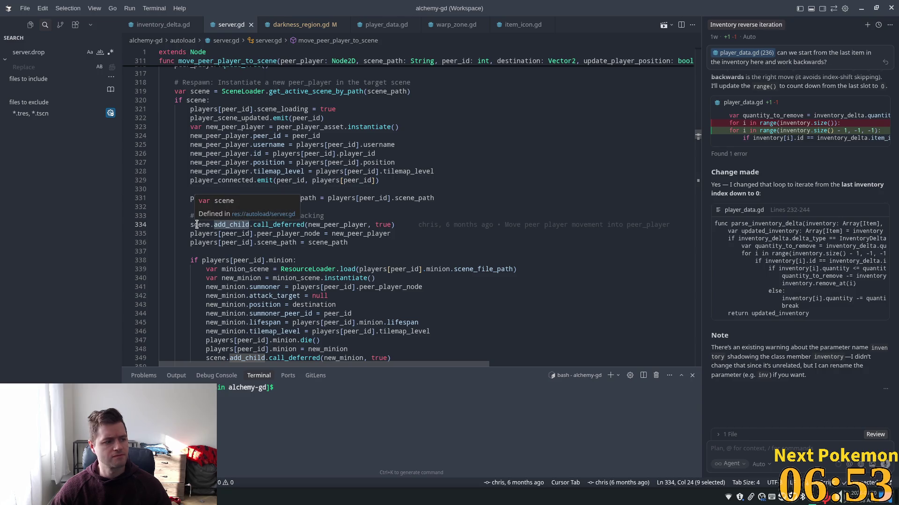
click(196, 225)
scroll(304, 220, down, 4)
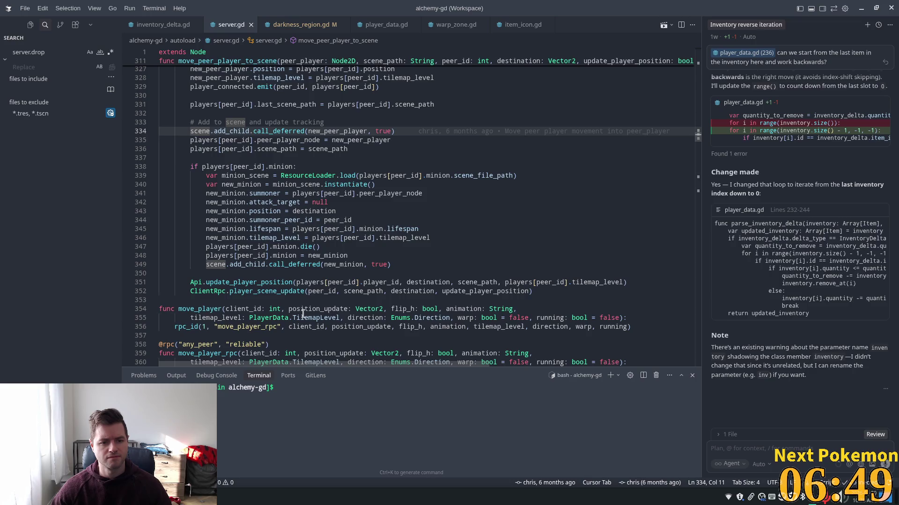
Step: Follow player_scene_update on line 352 into client_rpc.gd, then load_scene into scene_loader.gd
click(226, 284)
click(260, 292)
ctrl+click(274, 293)
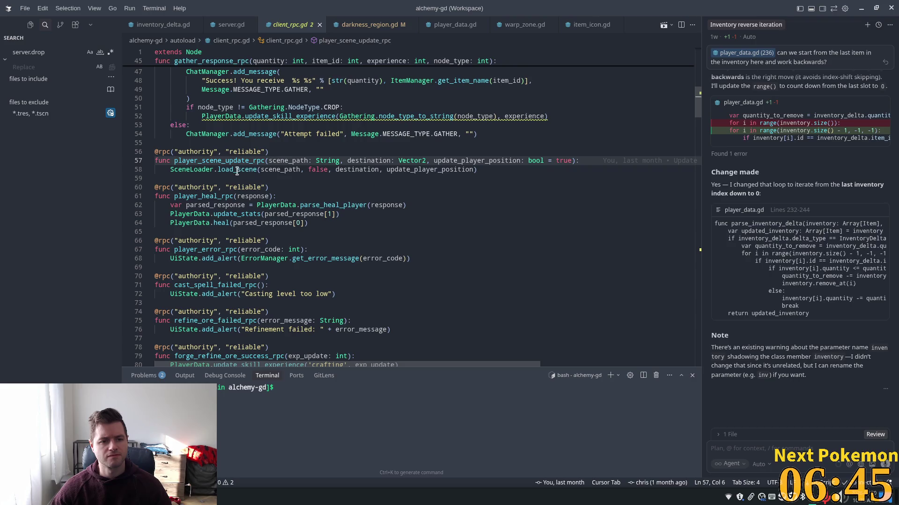
double_click(239, 170)
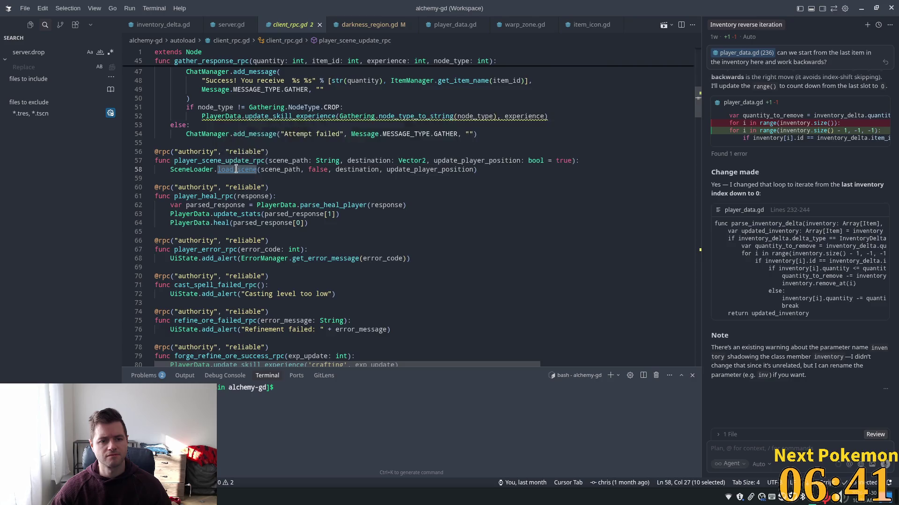
ctrl+click(234, 169)
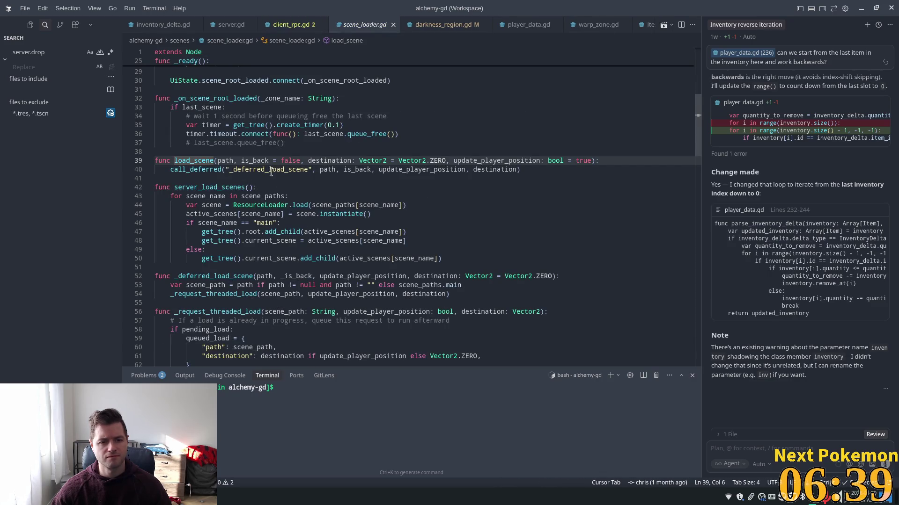
double_click(247, 170)
scroll(402, 272, down, 2)
scroll(401, 272, down, 1)
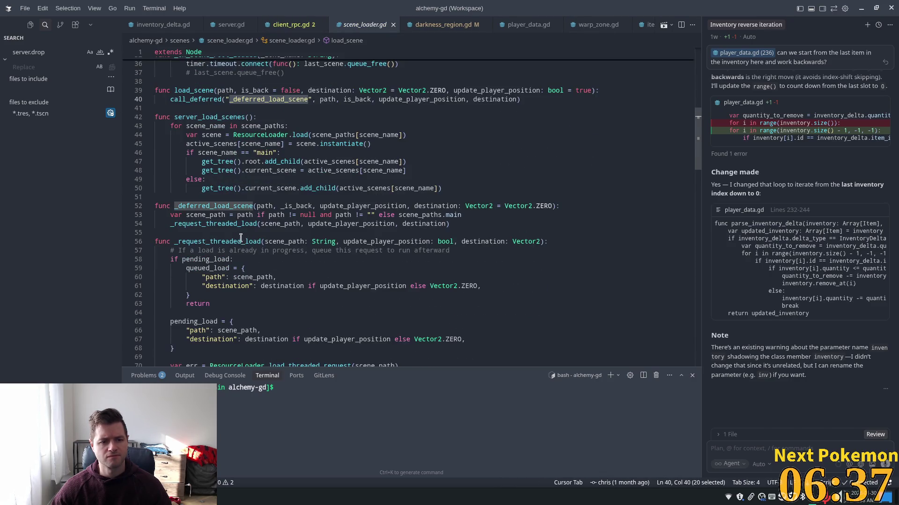
double_click(209, 224)
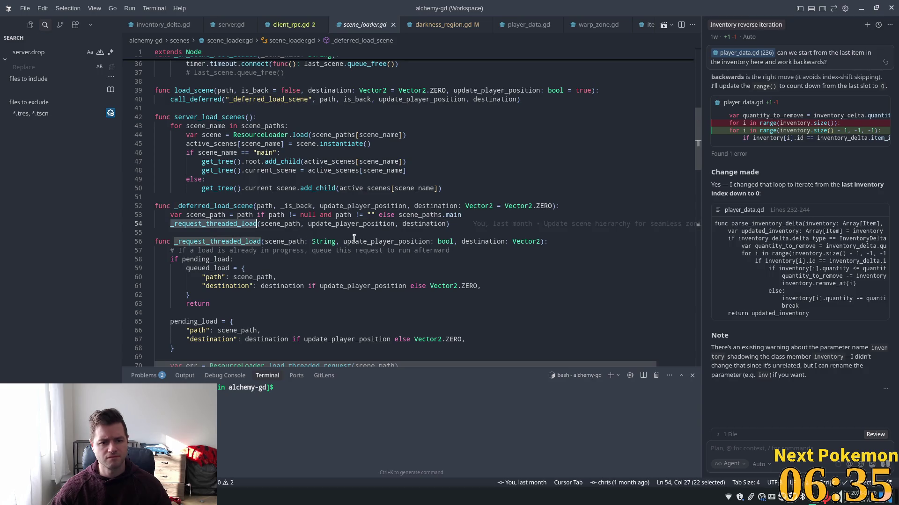
double_click(201, 241)
scroll(395, 246, down, 4)
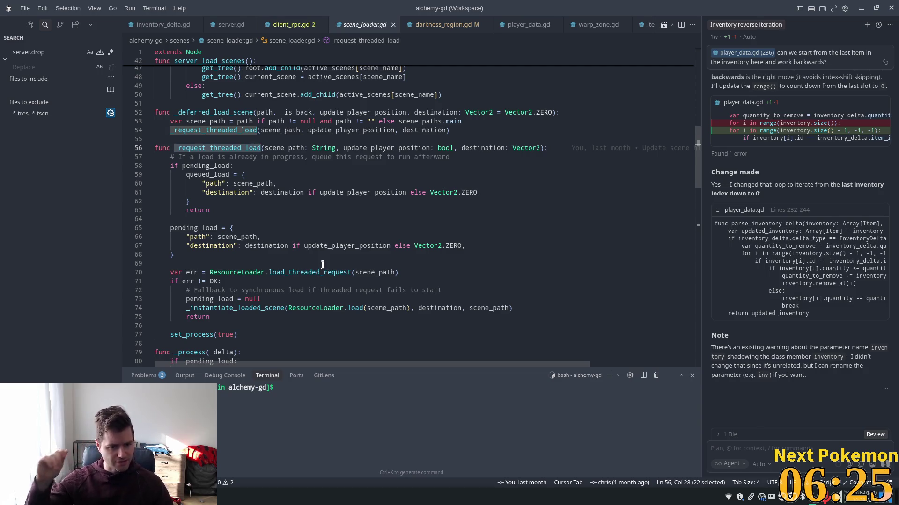
scroll(242, 213, down, 3)
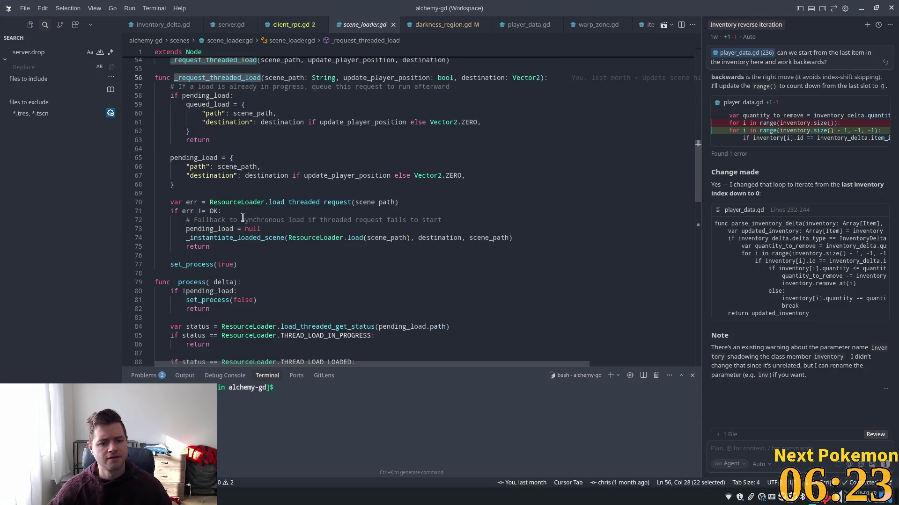
scroll(285, 226, down, 4)
double_click(199, 206)
scroll(242, 262, down, 2)
click(206, 150)
click(206, 160)
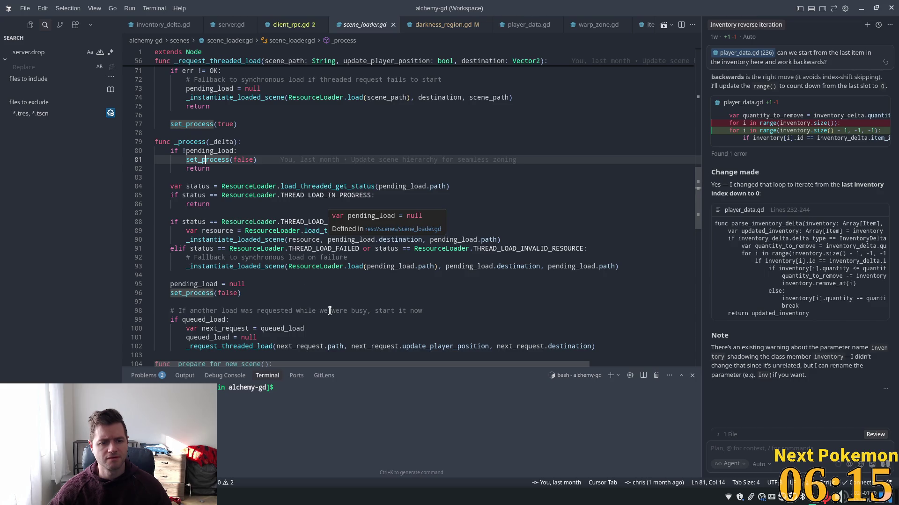
scroll(309, 300, down, 3)
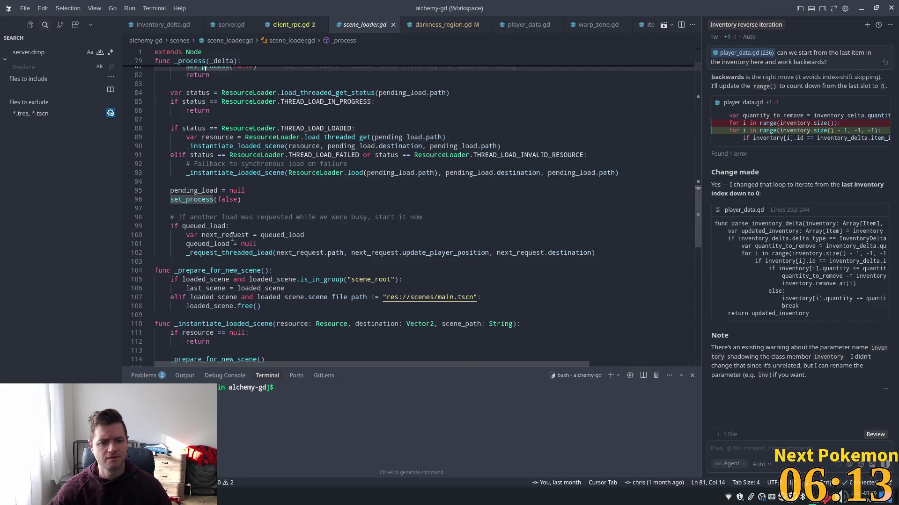
double_click(250, 252)
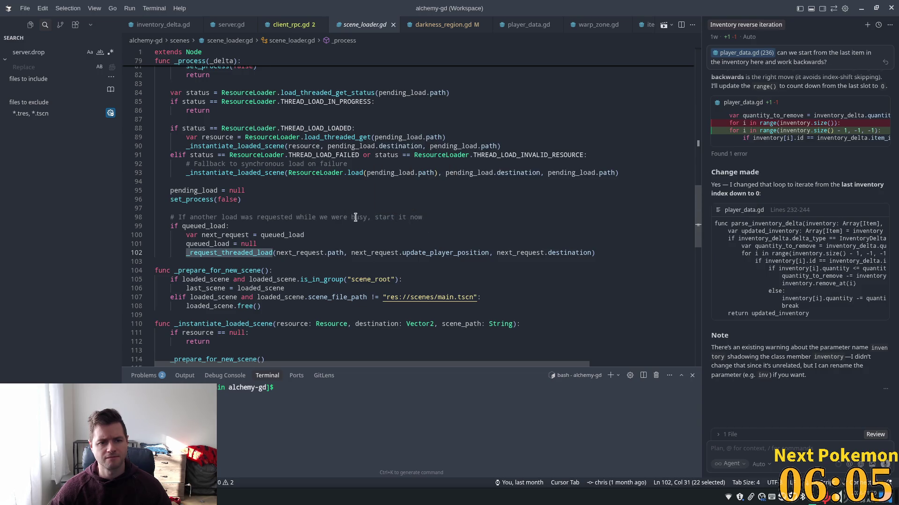
scroll(346, 216, up, 1)
double_click(281, 172)
scroll(285, 176, down, 5)
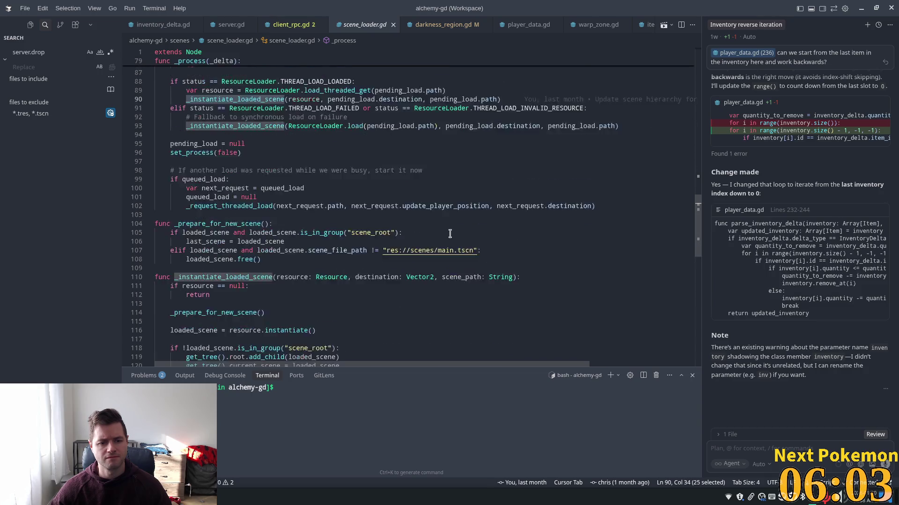
scroll(351, 253, down, 1)
scroll(351, 253, down, 1)
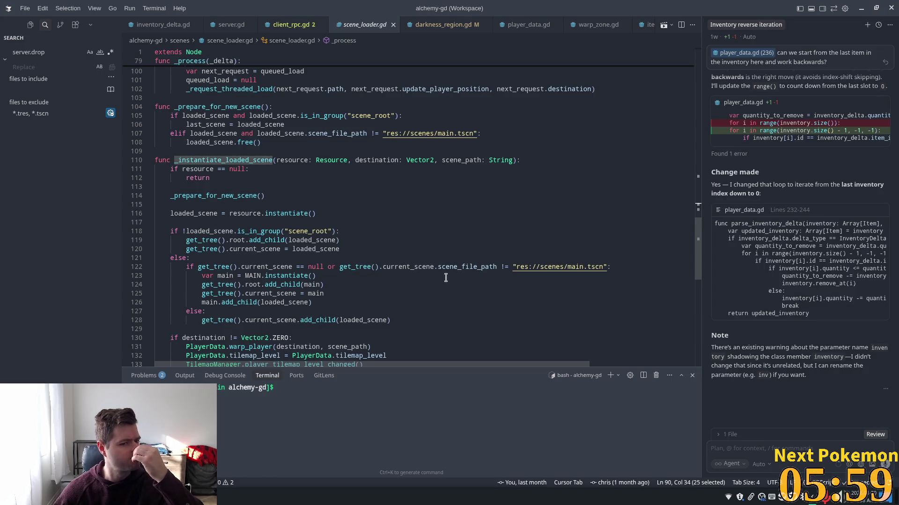
mouse_move(341, 249)
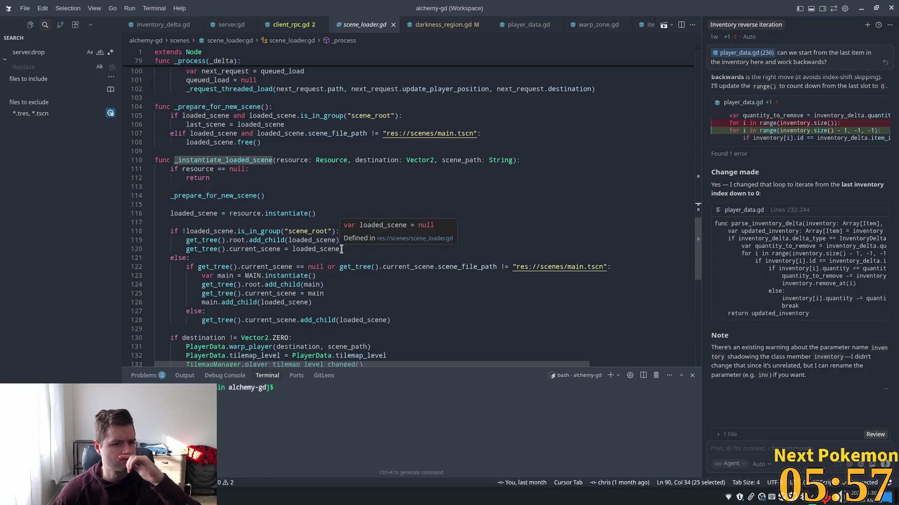
scroll(467, 287, down, 2)
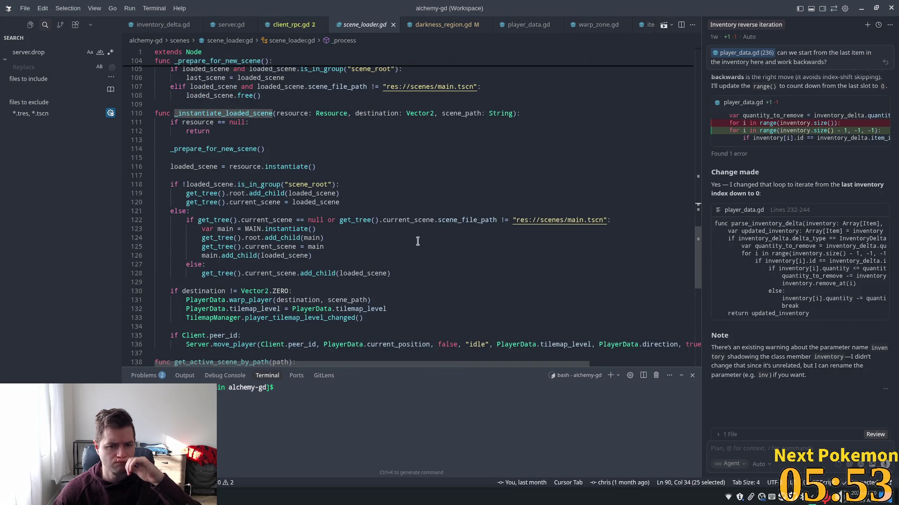
double_click(230, 255)
scroll(410, 287, down, 2)
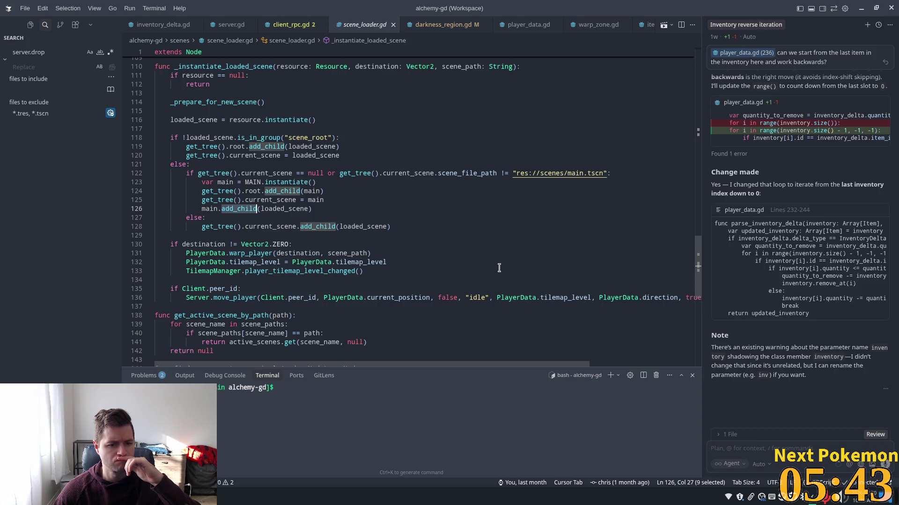
mouse_move(699, 268)
mouse_down()
mouse_move(699, 292)
mouse_move(685, 68)
mouse_move(706, 140)
mouse_up()
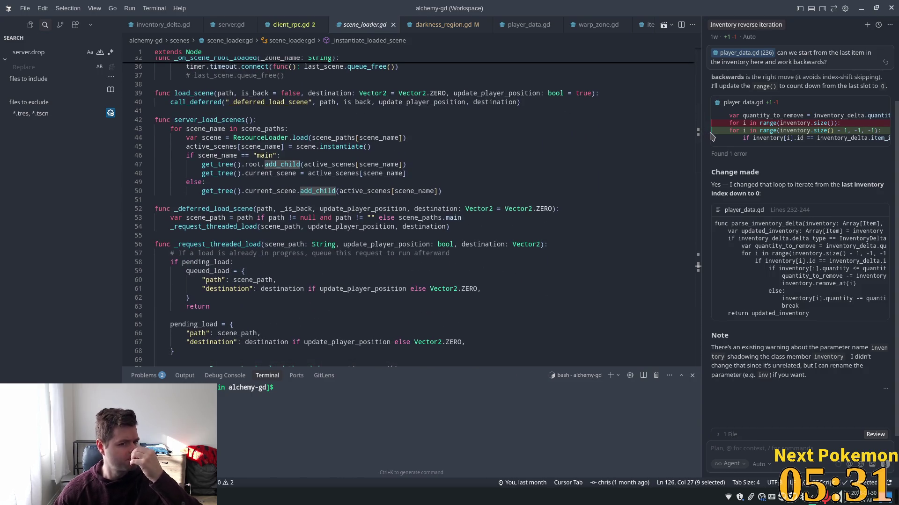
Step: Open ui_state.gd through a 'ui' file search and browse its signal declarations
key(ctrl+p)
text(uis)
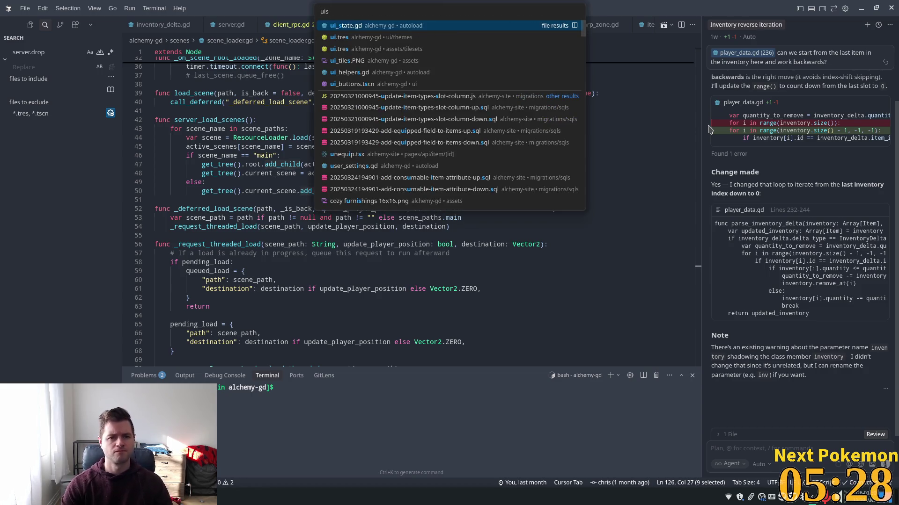
key(Return)
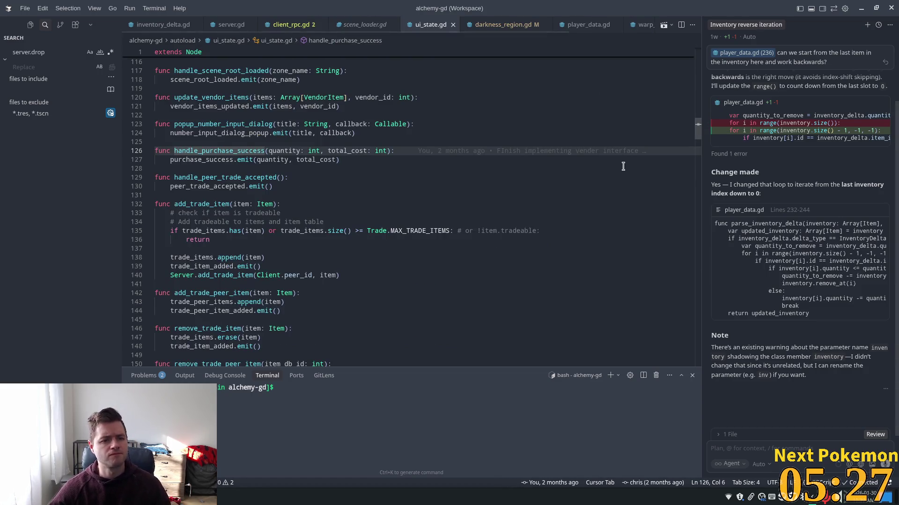
drag(698, 123, 699, 50)
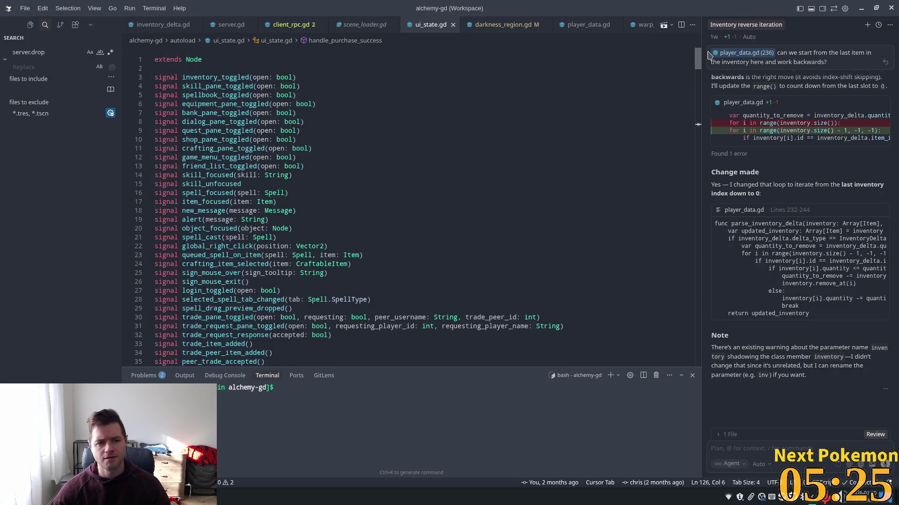
scroll(237, 90, down, 1)
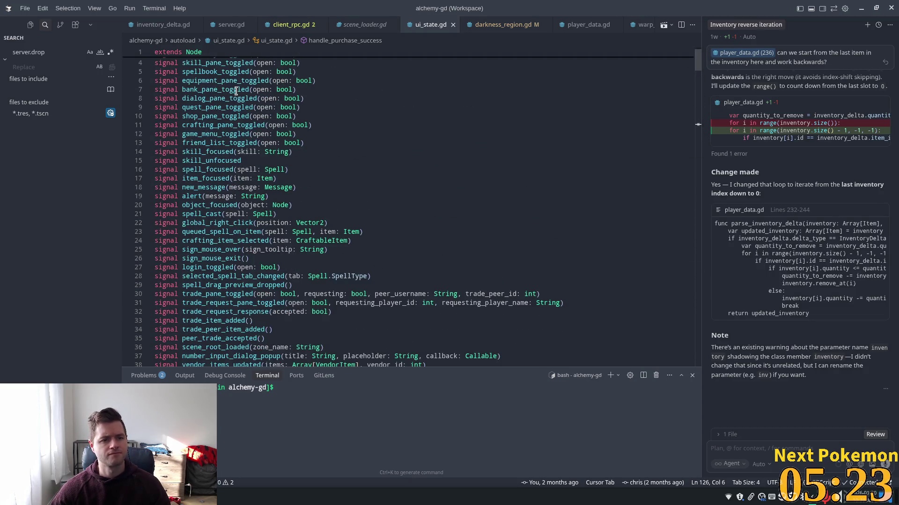
scroll(240, 92, down, 5)
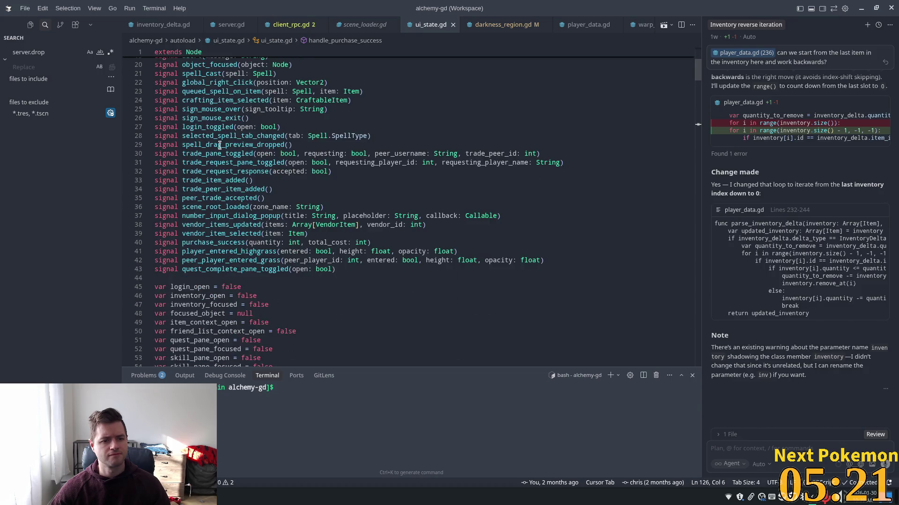
click(223, 188)
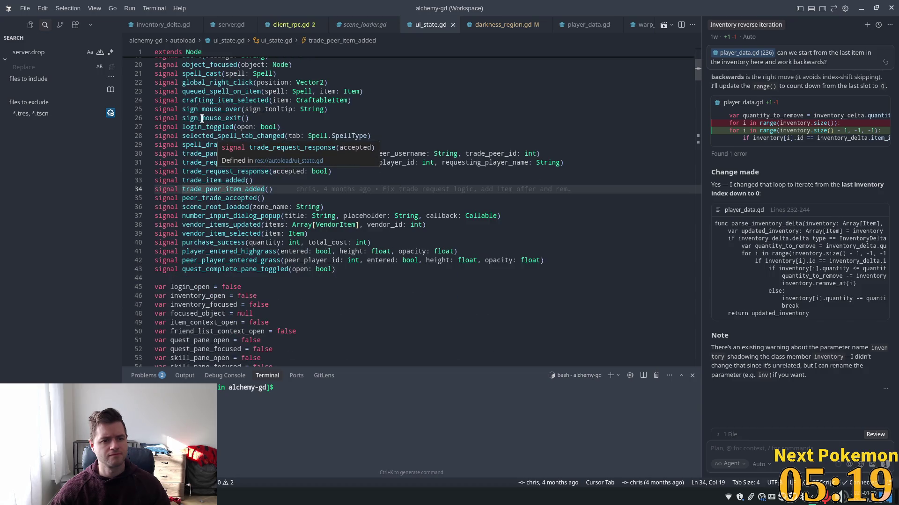
scroll(240, 126, up, 4)
scroll(351, 147, up, 3)
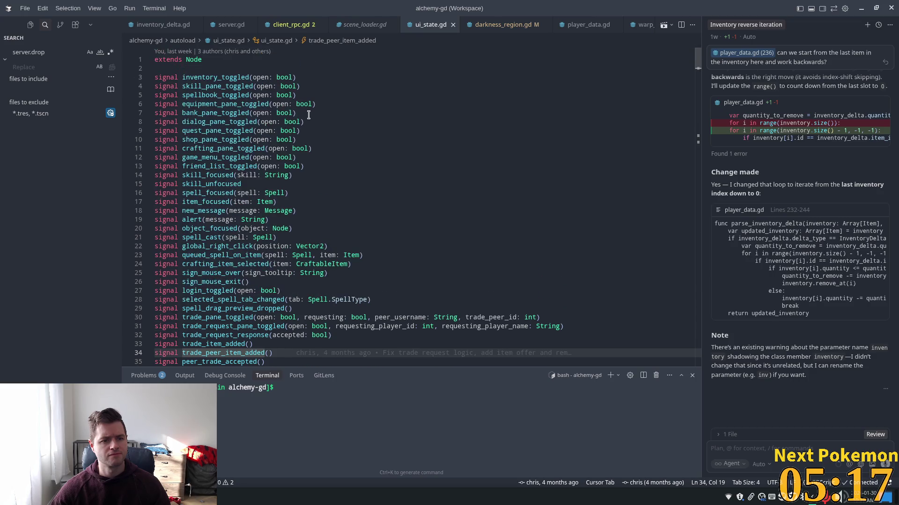
click(340, 85)
Step: Find scene_root_loaded's references and its emit in ui_state.gd, then return to darkness_region.gd
key(ctrl+f)
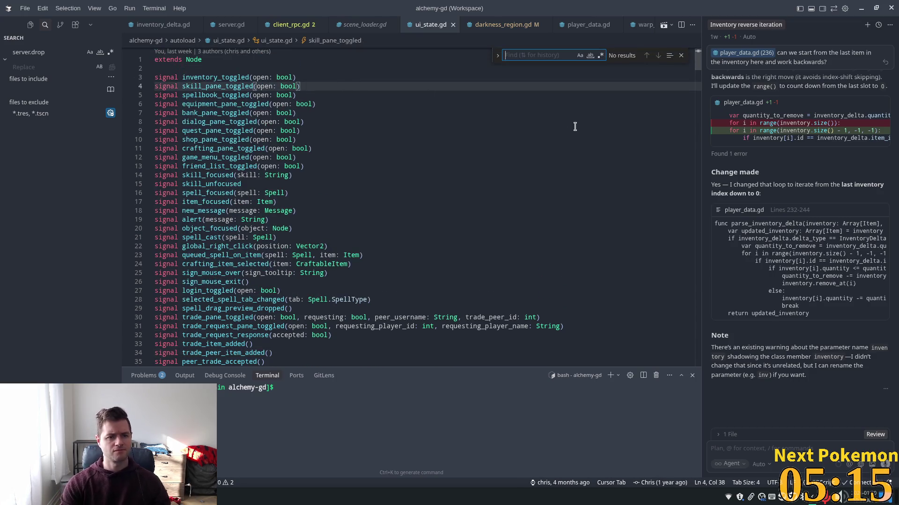
text(scene)
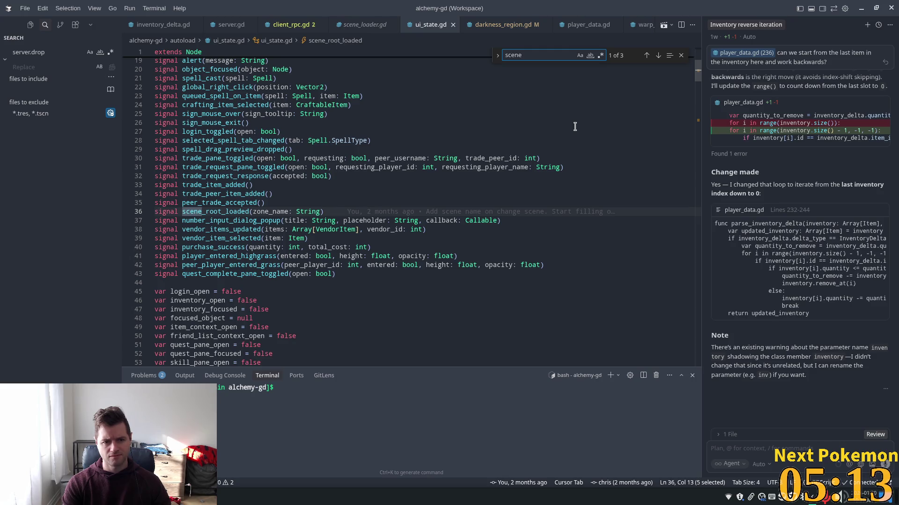
double_click(220, 212)
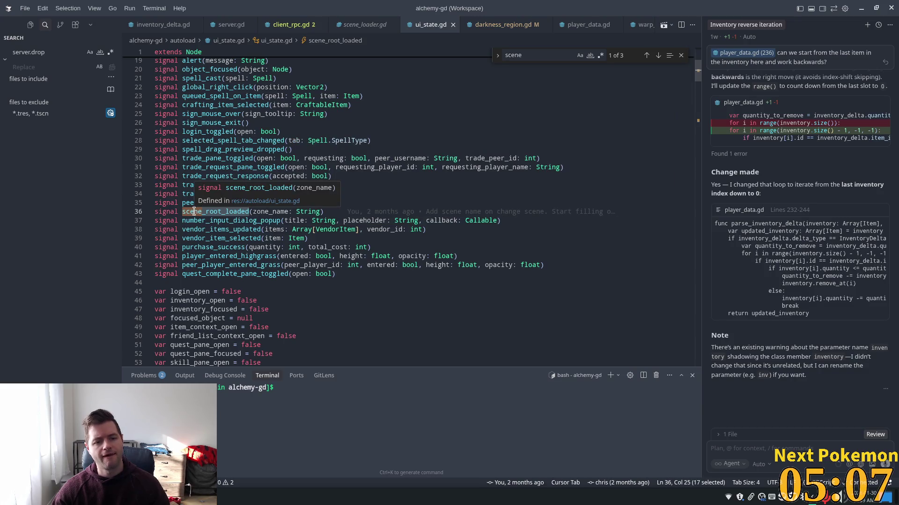
ctrl+click(193, 211)
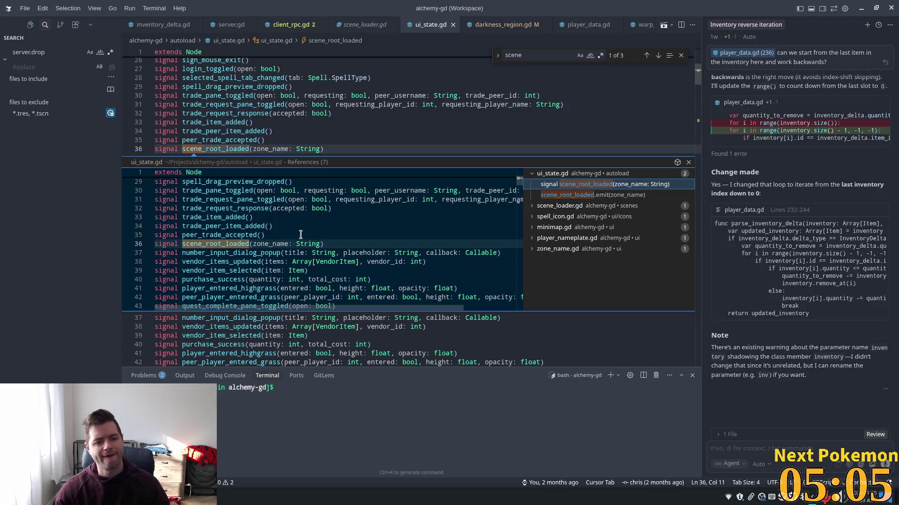
double_click(233, 244)
key(ctrl+f)
key(Return)
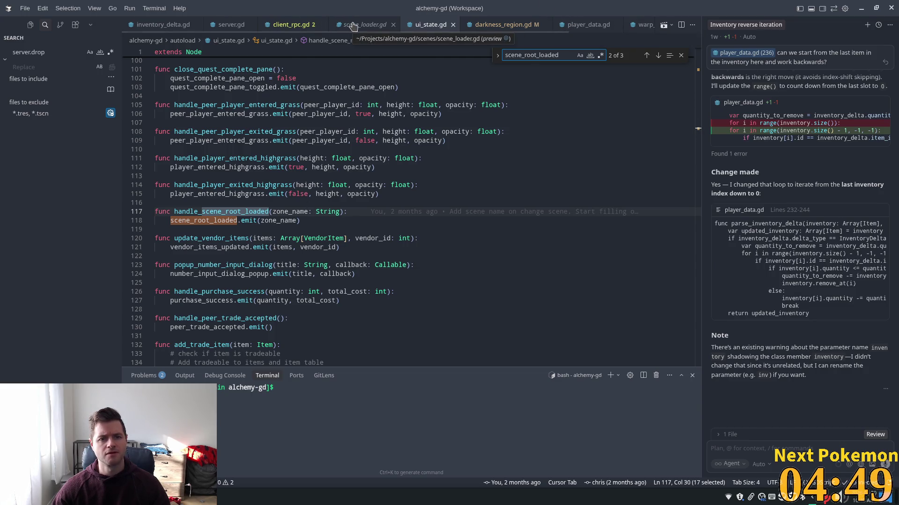
click(501, 24)
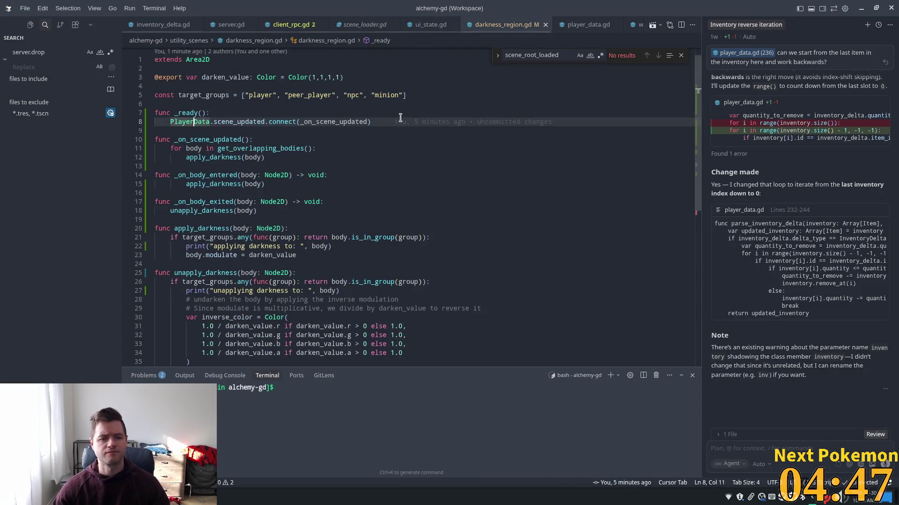
Step: Replace the PlayerData connection line with UiState.scene_root_loaded.connect(_on_scene_updated)
mouse_move(299, 149)
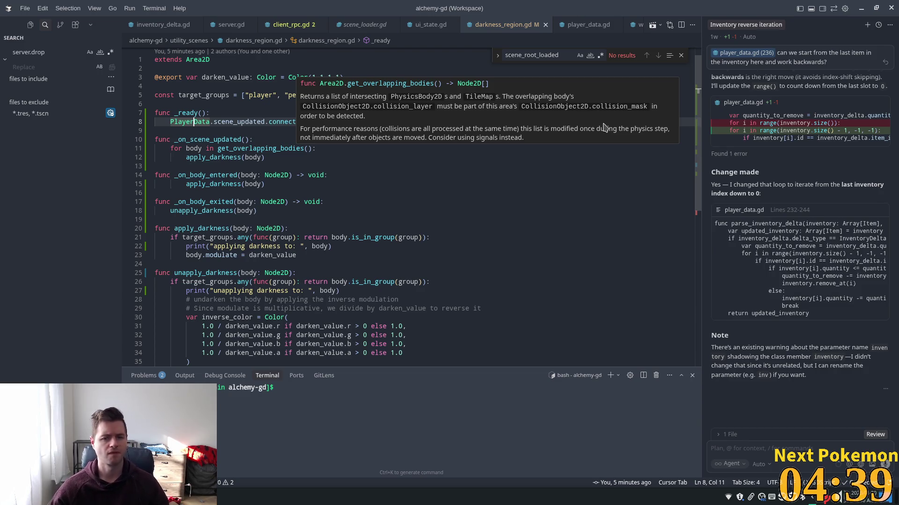
key(Right)
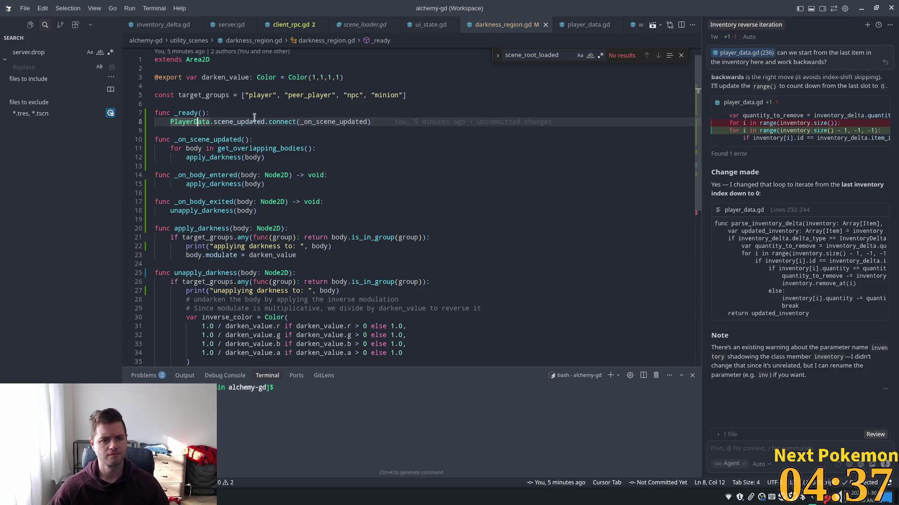
drag(374, 125, 171, 121)
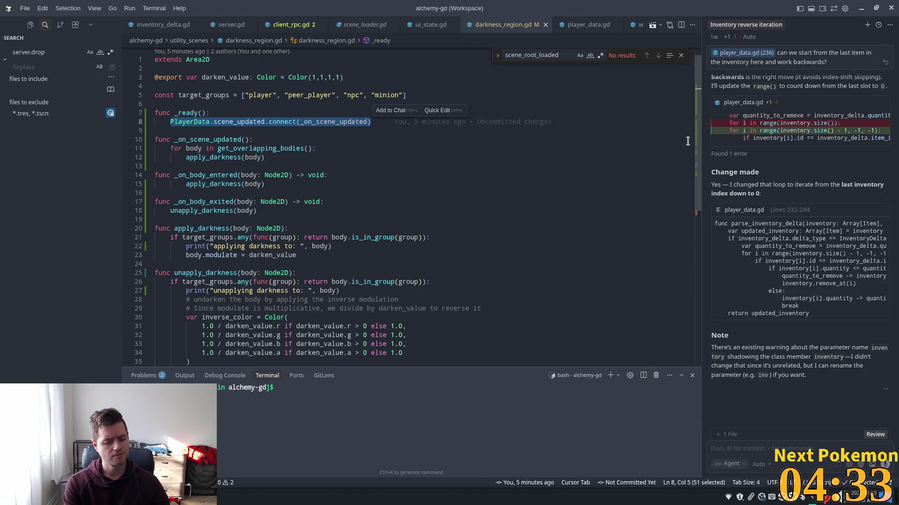
text(Ui)
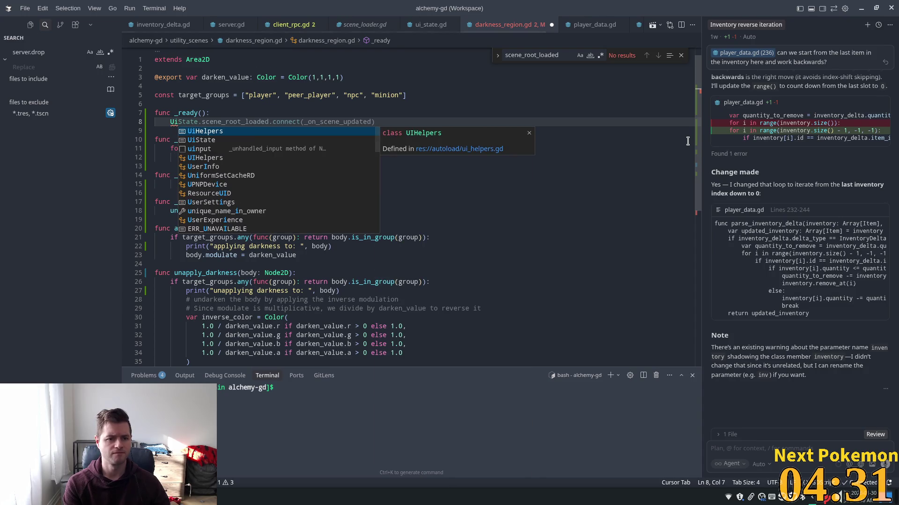
key(Tab)
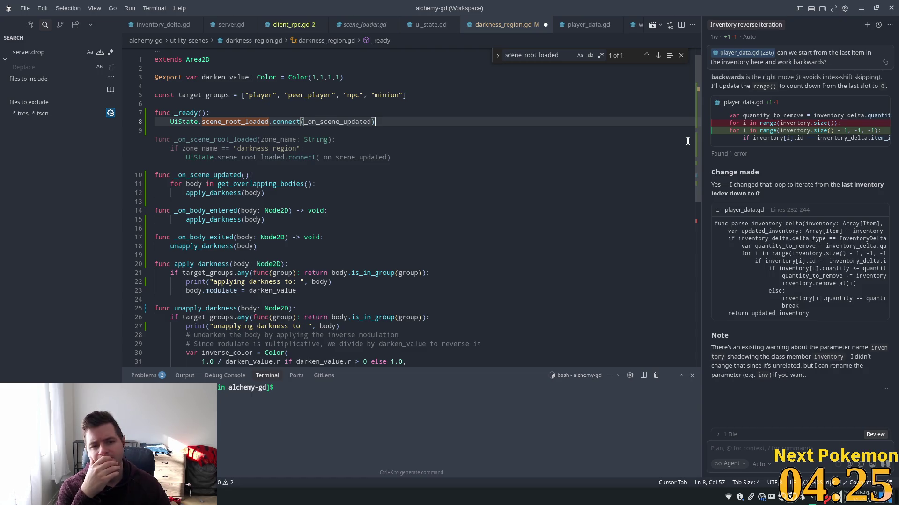
key(Tab)
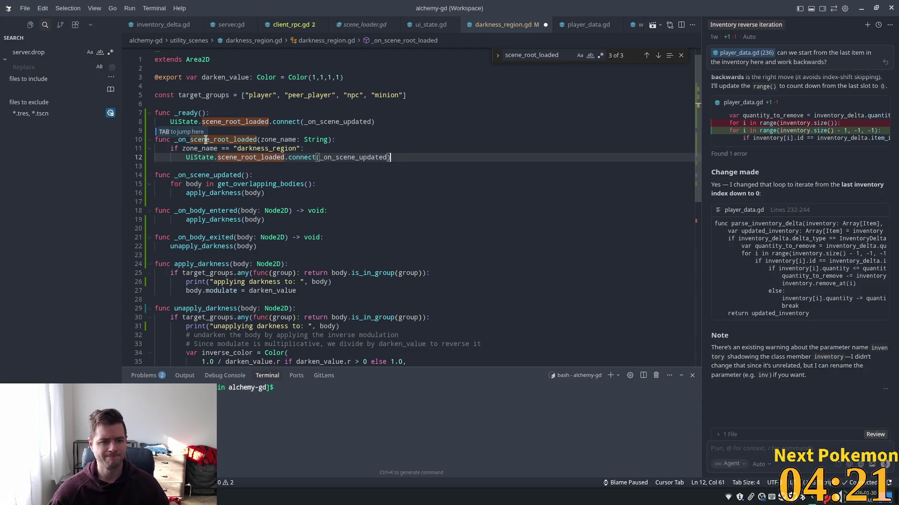
key(Tab)
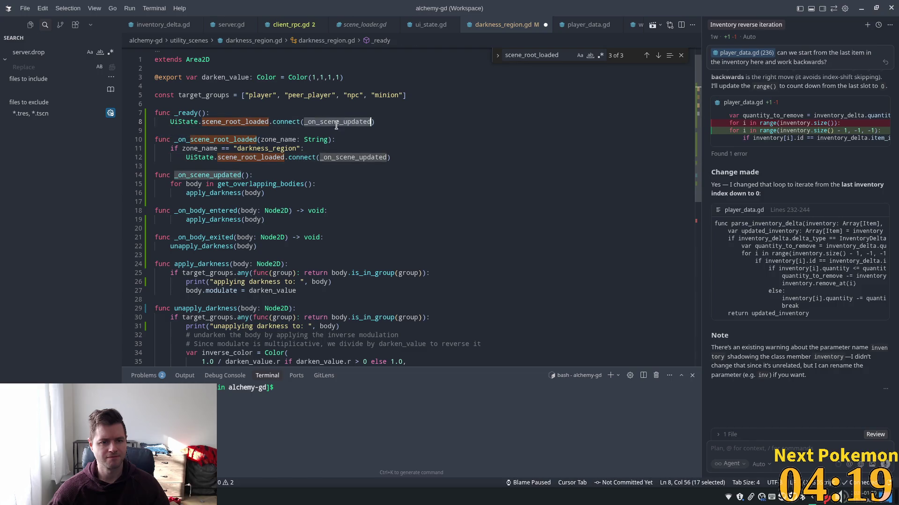
Step: Delete the suggested _on_scene_root_loaded handler that Cursor inserted
double_click(210, 175)
click(344, 124)
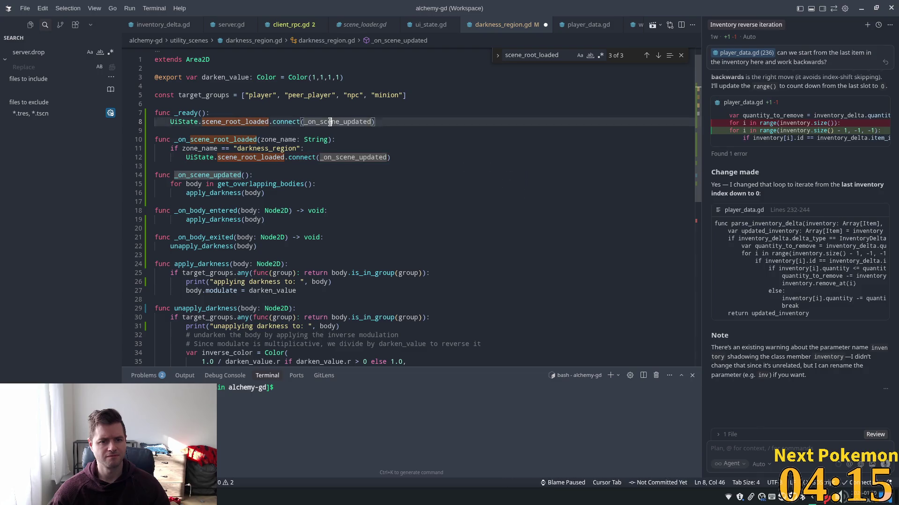
key(Down)
drag(405, 153, 133, 135)
key(BackSpace)
key(BackSpace)
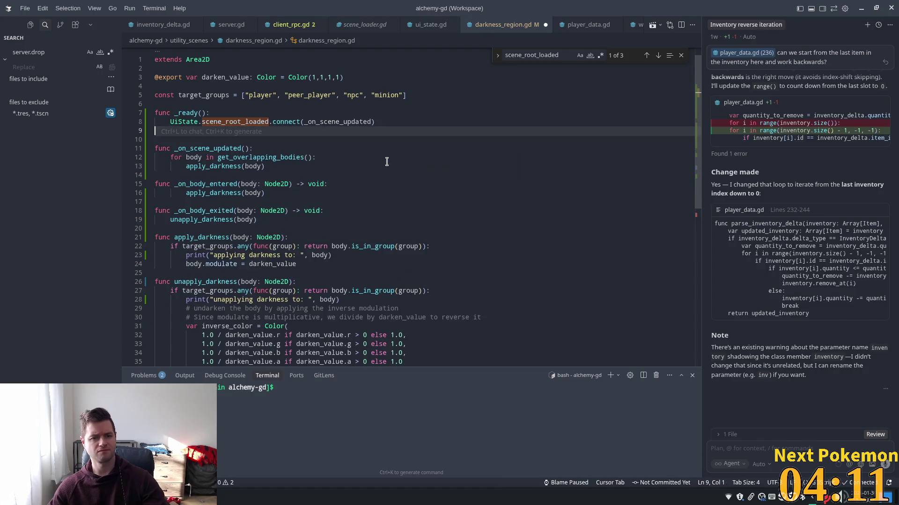
Step: Save darkness_region.gd and switch to the Godot editor
click(250, 112)
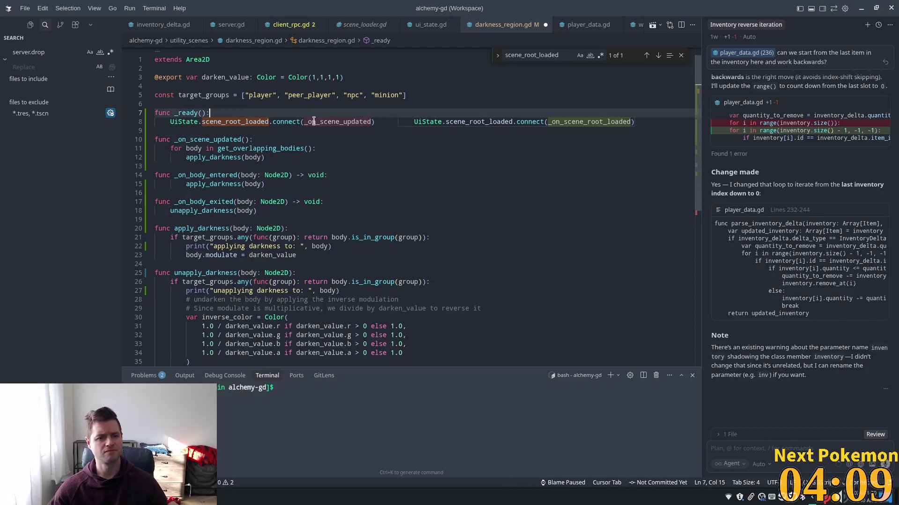
key(ctrl+s)
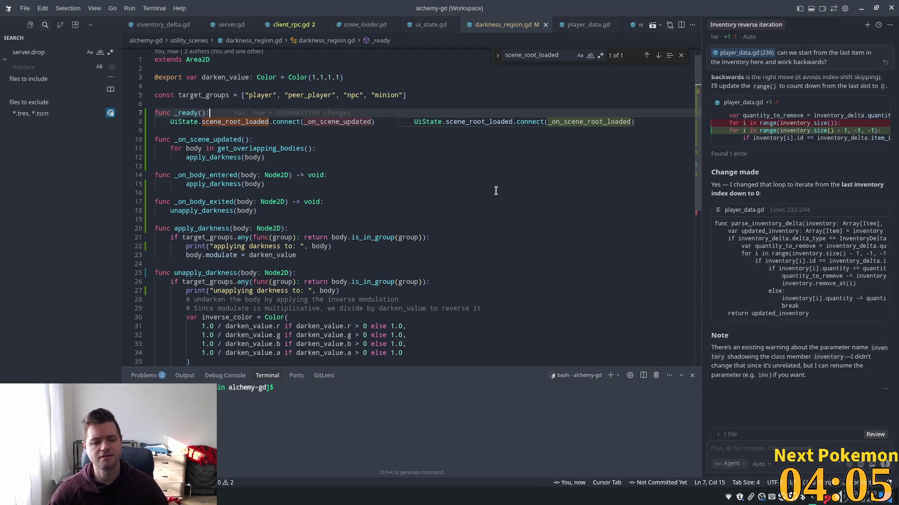
key(alt+Tab)
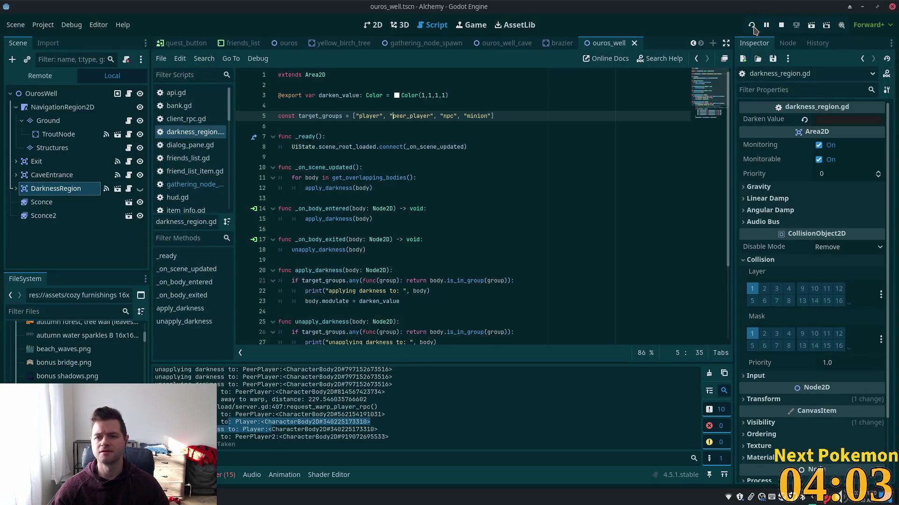
Step: Run the Alchemy project and walk the character from the beach into the Ouros Well cave
click(751, 25)
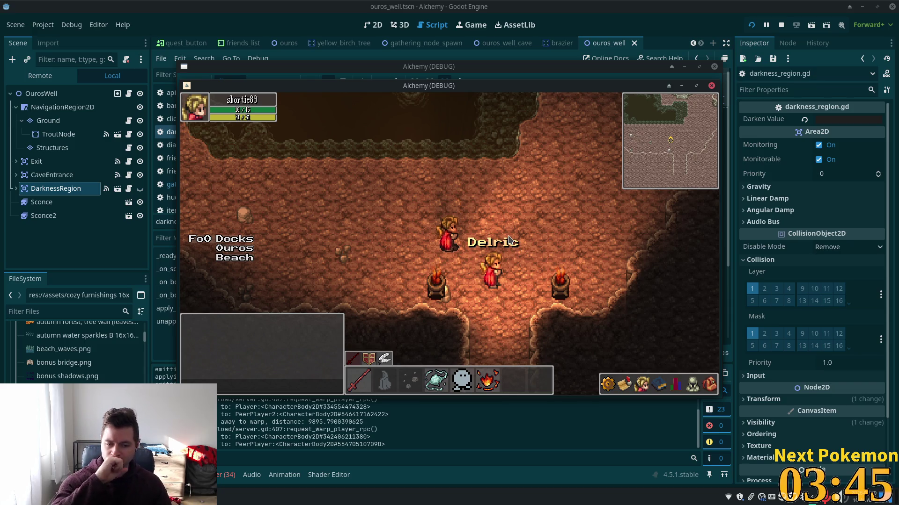
key(Left)
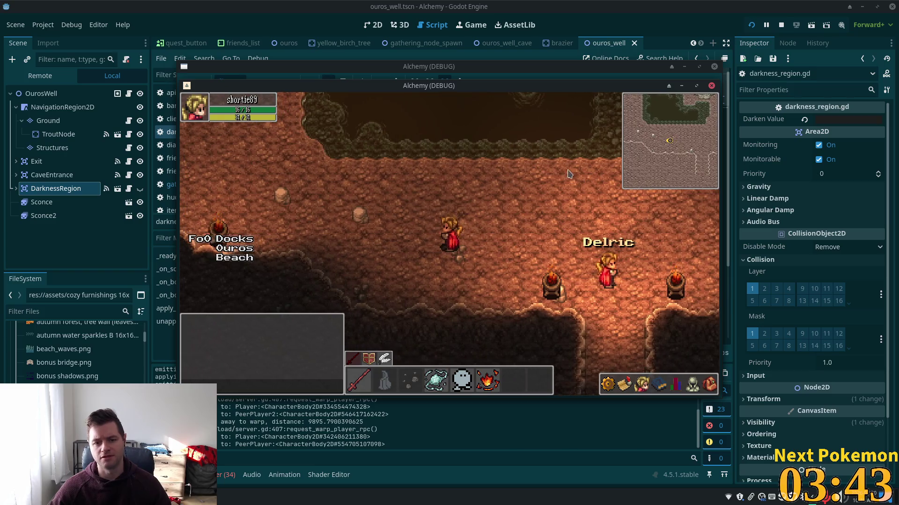
key(Up)
key(Up)
key(Left)
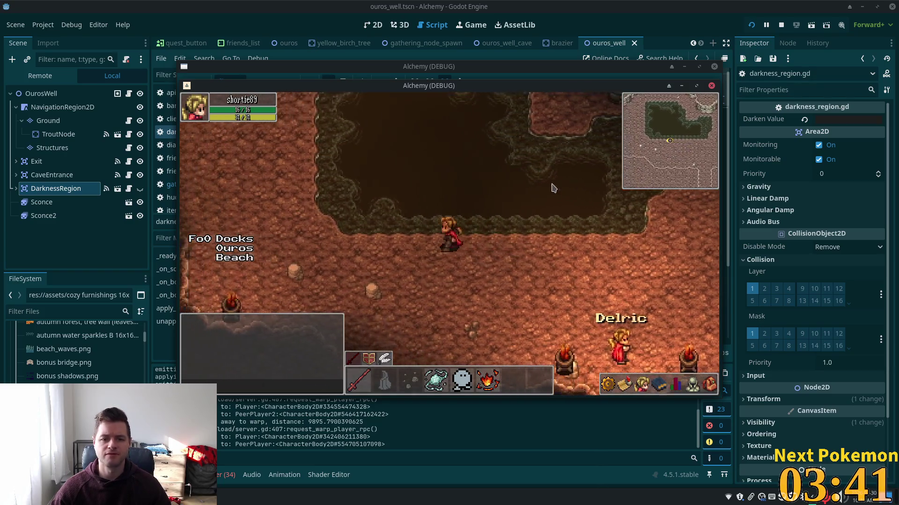
key(Up)
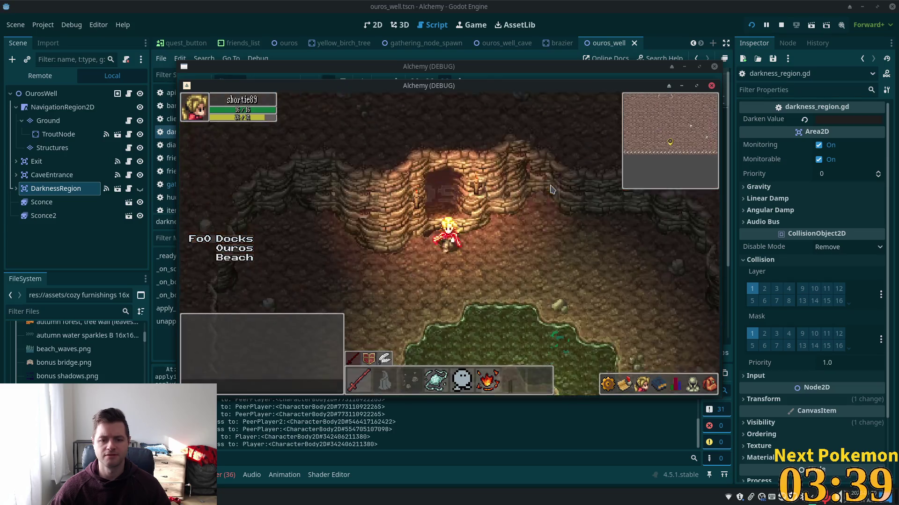
key(Up)
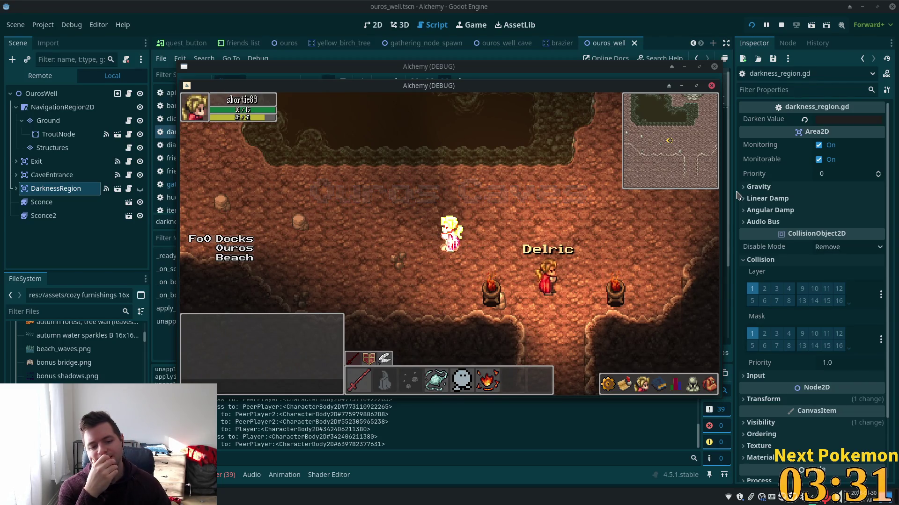
key(Down)
key(Right)
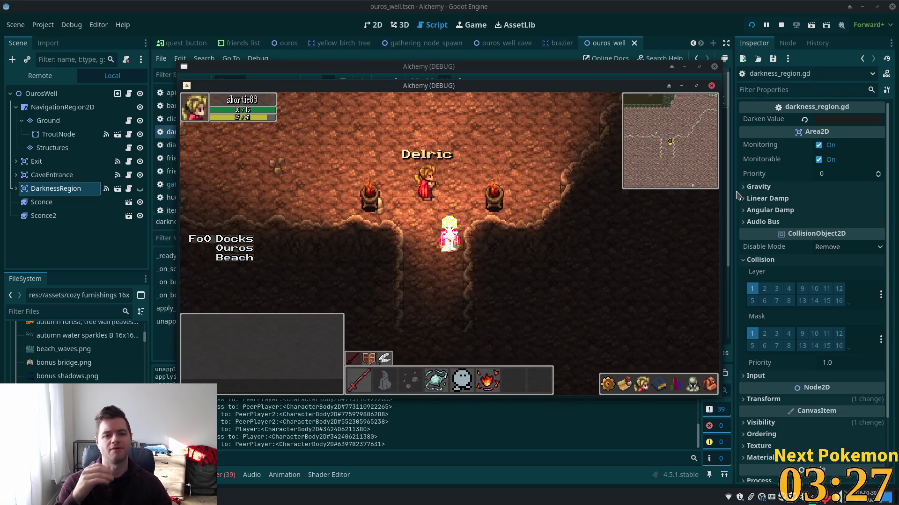
key(alt+Tab)
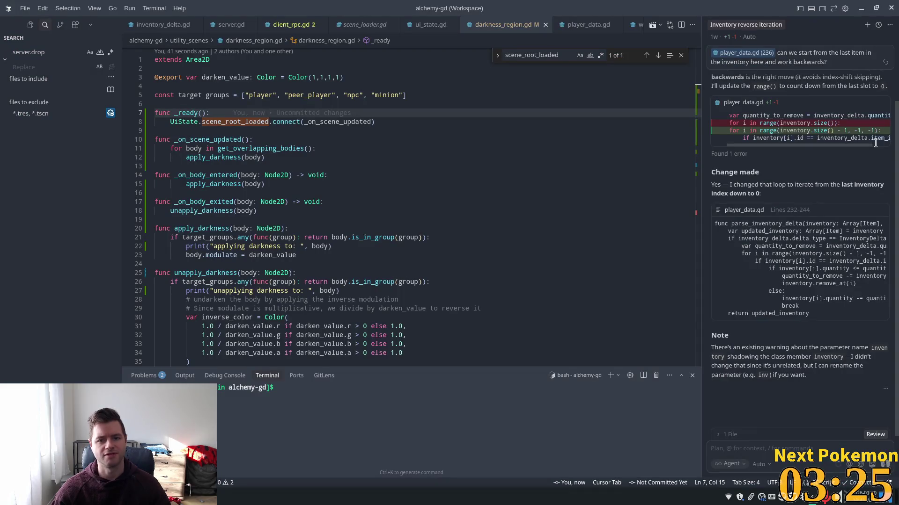
Step: Close the game window and check _on_scene_updated's get_overlapping_bodies loop calling apply_darkness
click(261, 157)
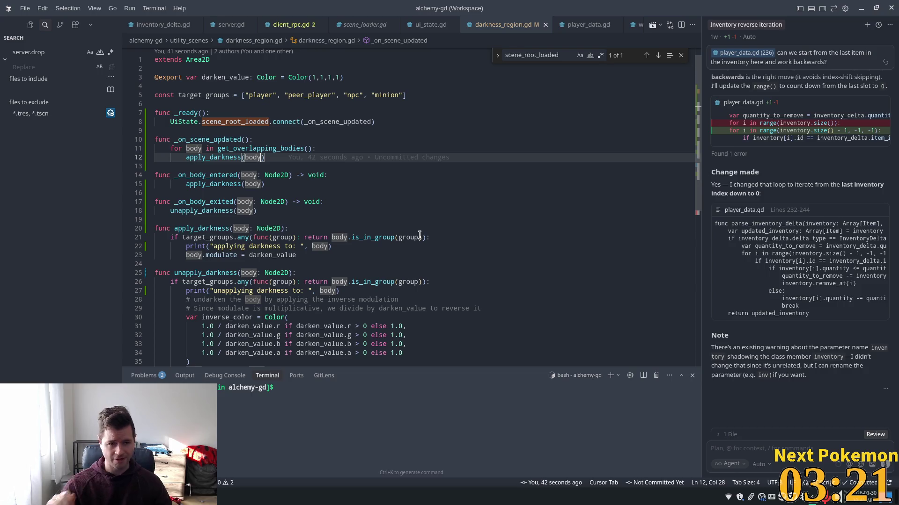
click(259, 141)
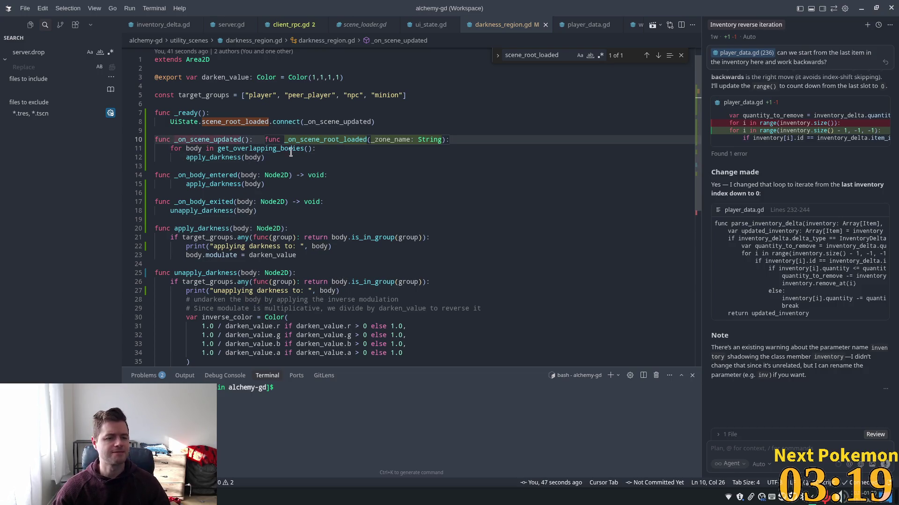
click(261, 159)
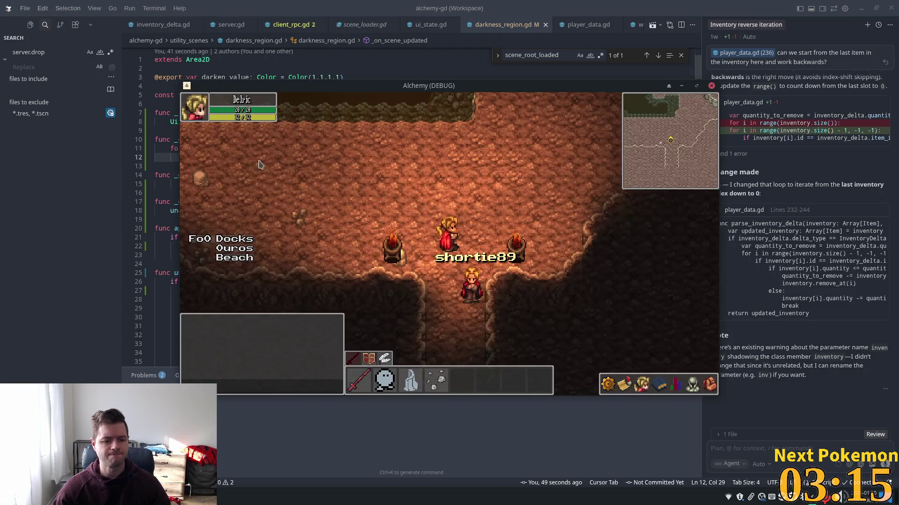
key(alt+F4)
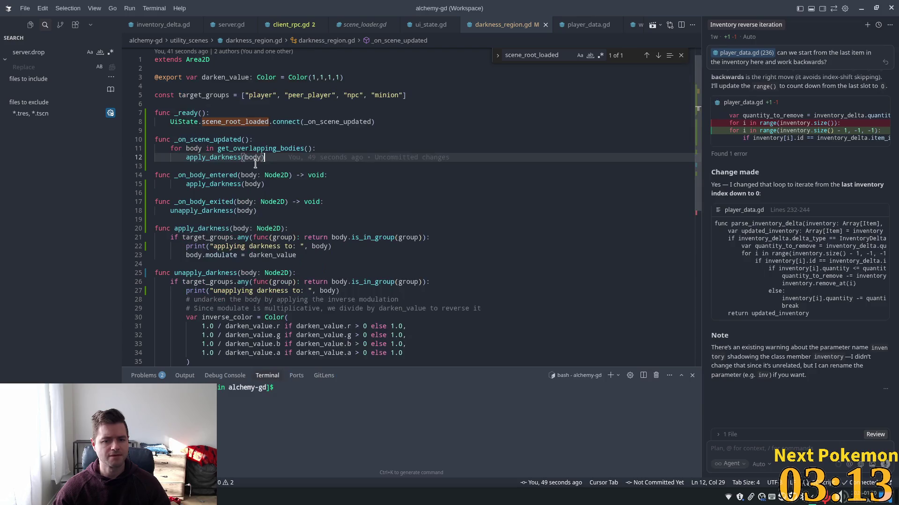
click(281, 148)
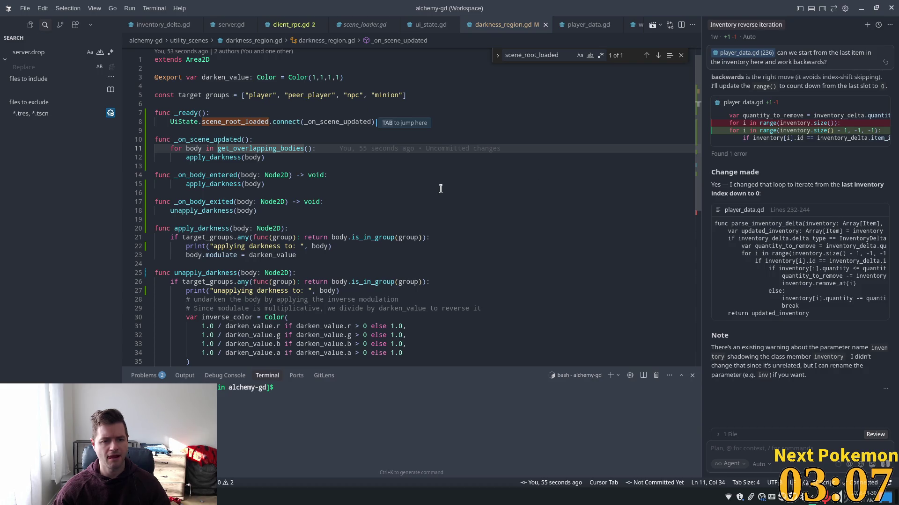
scroll(439, 187, down, 3)
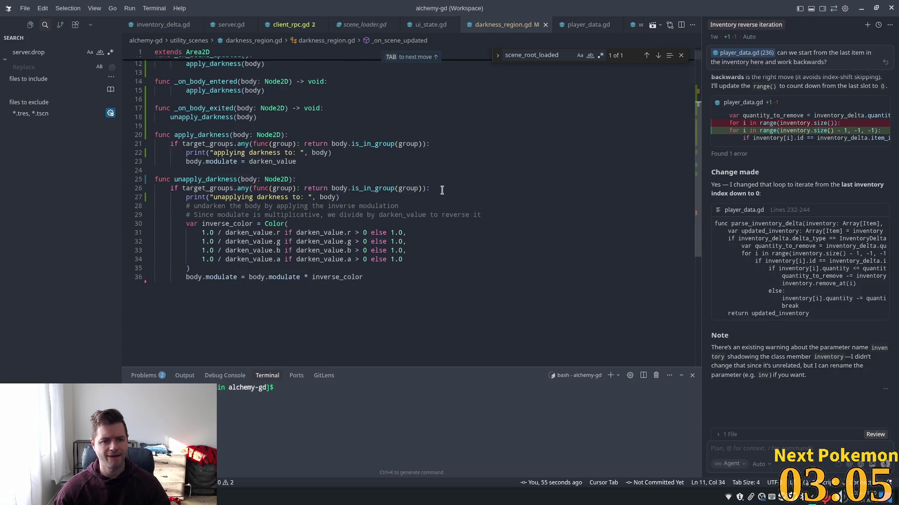
scroll(439, 191, up, 2)
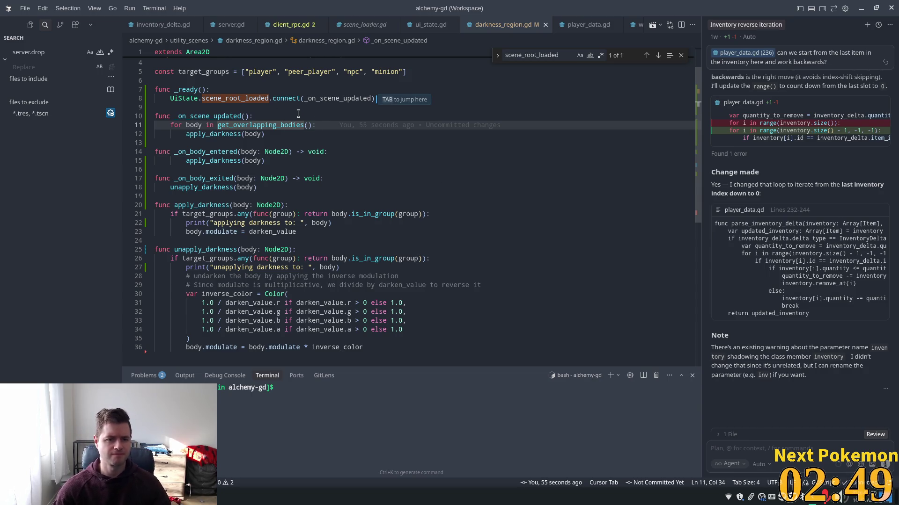
Step: Insert 'await get_tree().create_timer(0.1).timeout' as the first line of _on_scene_updated and save
click(393, 116)
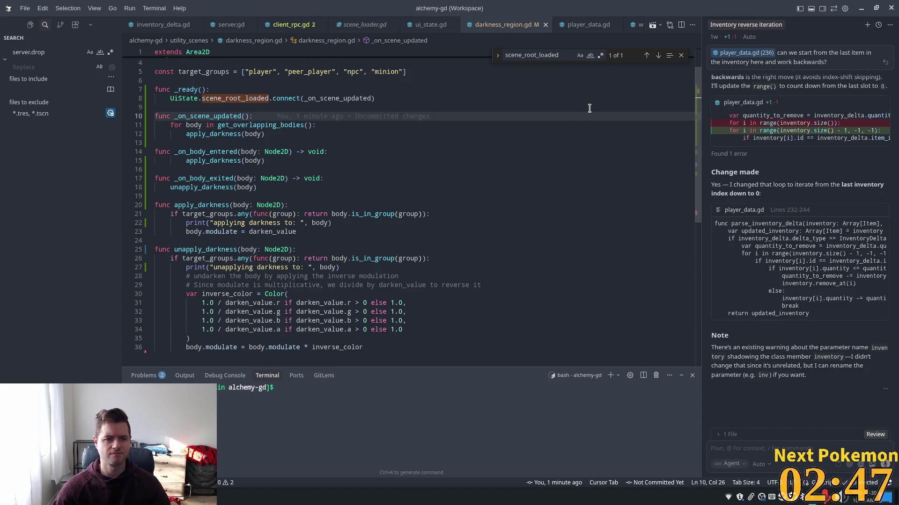
key(Return)
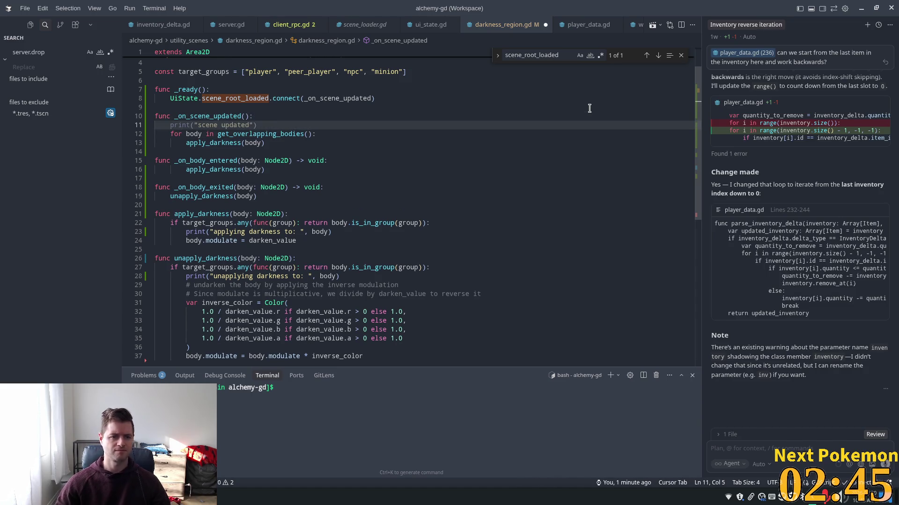
text(awai)
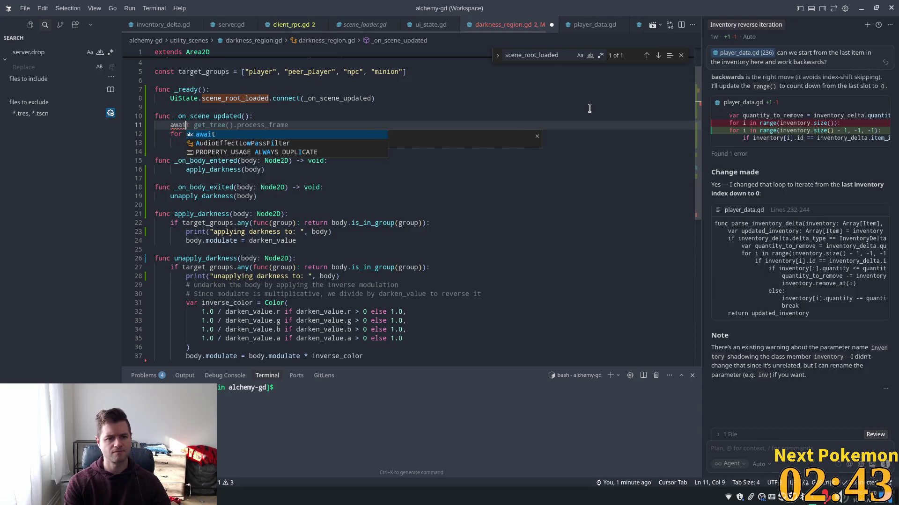
text(it)
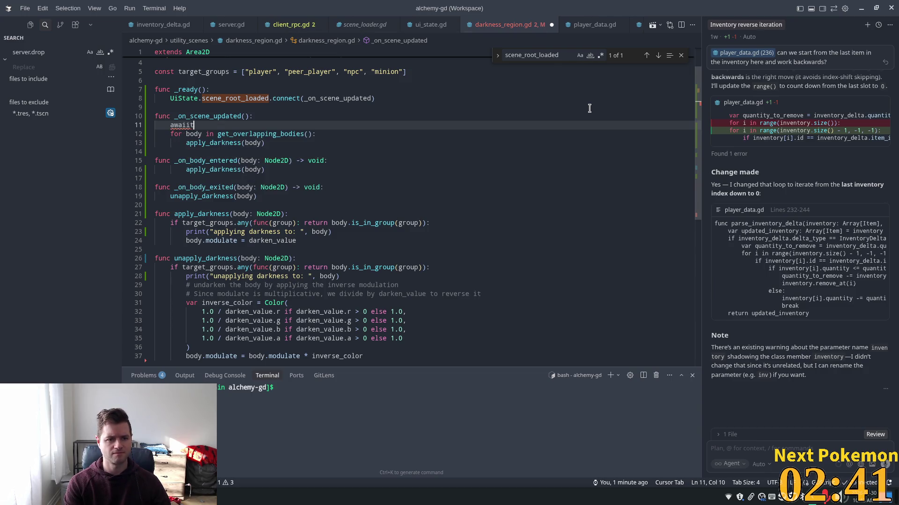
key(BackSpace)
key(BackSpace)
key(BackSpace)
text(t)
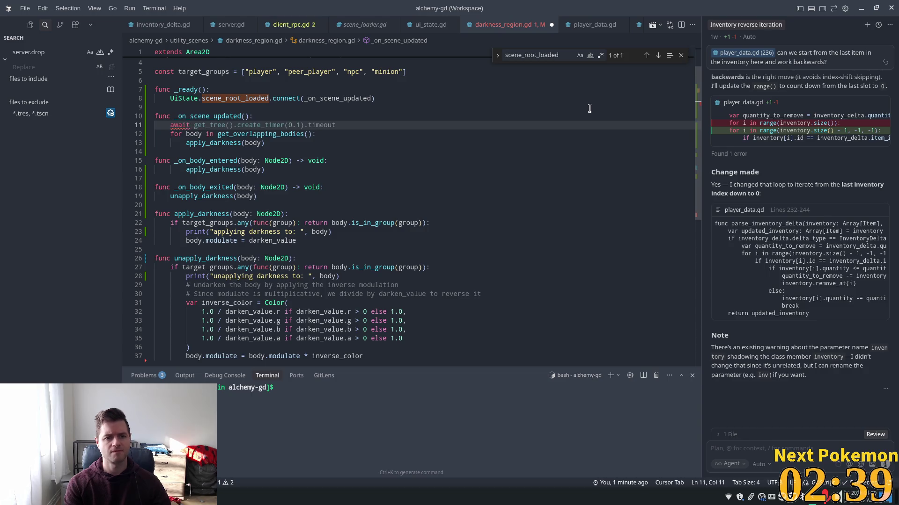
key(Tab)
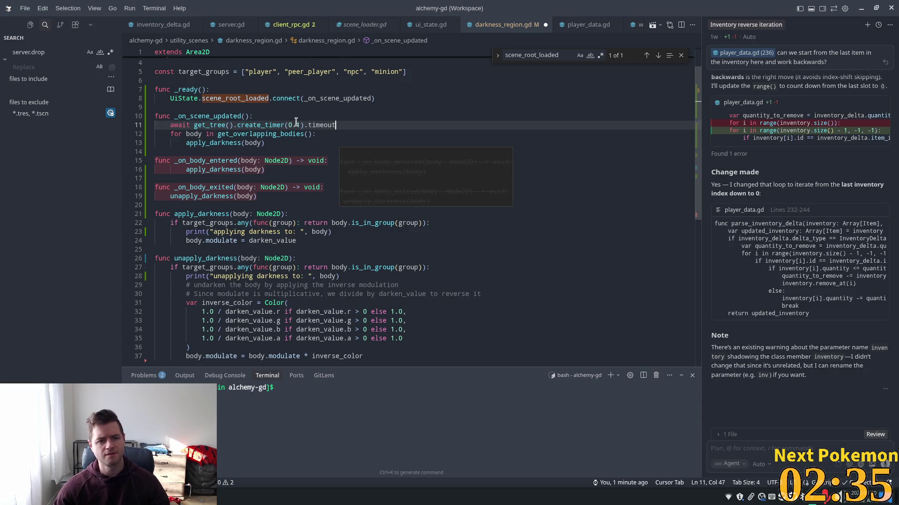
key(ctrl+s)
Step: Dismiss the suggested handler rename and start the Alchemy game from Godot with F5
key(Up)
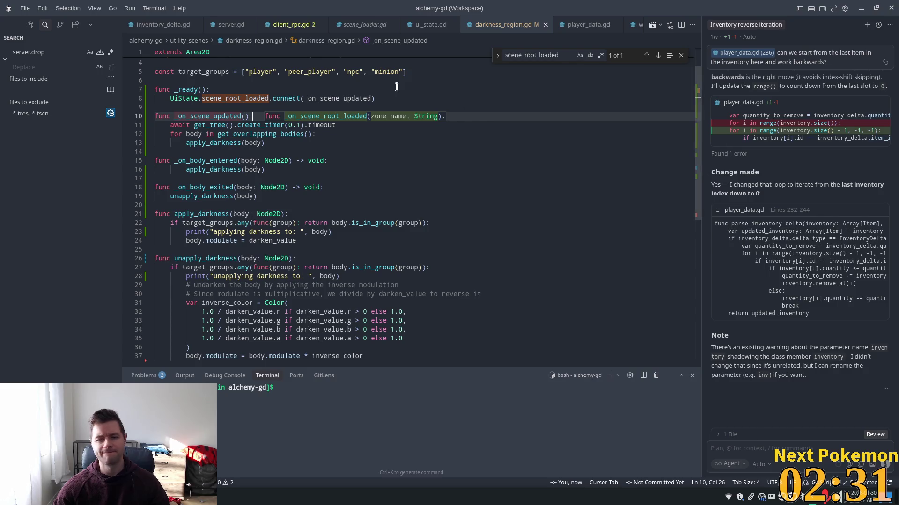
click(305, 145)
click(349, 124)
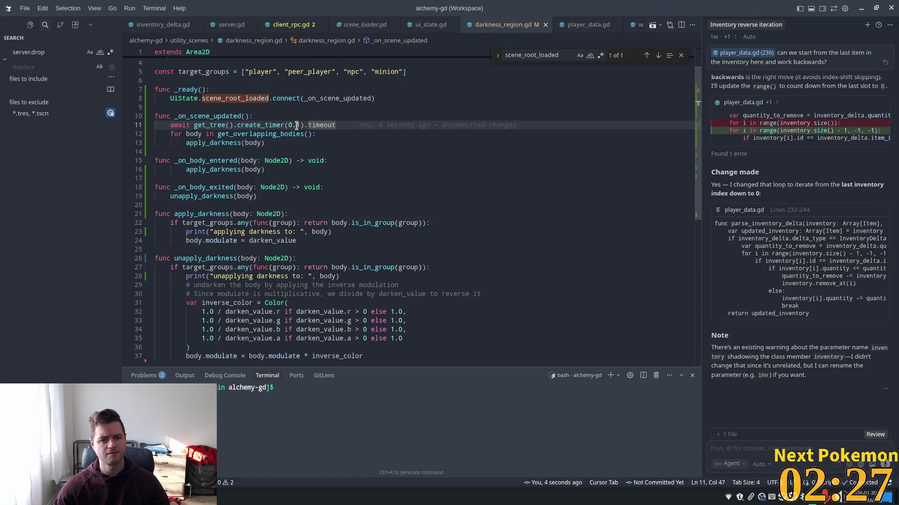
key(alt+Tab)
key(F5)
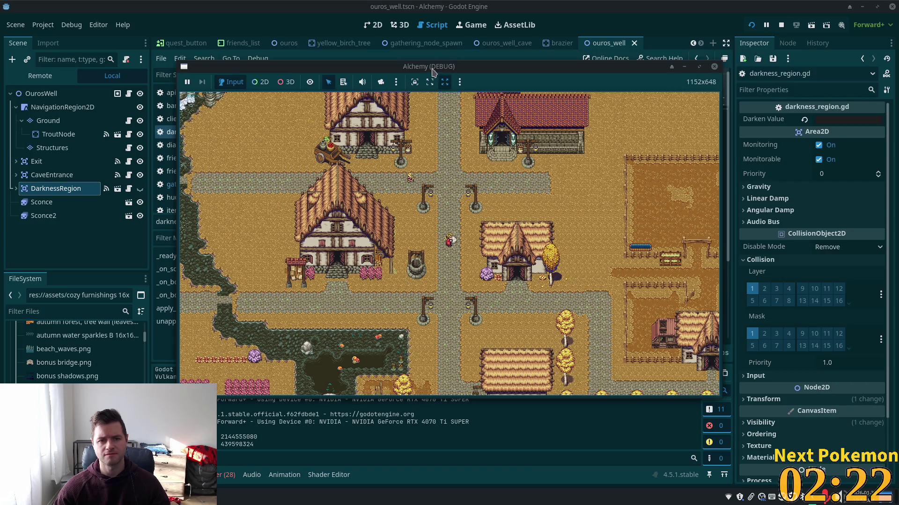
Step: Arrange the two game windows and walk the character from Ouros Caves into Ouros Well
drag(433, 71, 560, 48)
mouse_move(234, 87)
mouse_down()
mouse_move(157, 117)
mouse_move(379, 131)
mouse_move(386, 140)
mouse_up()
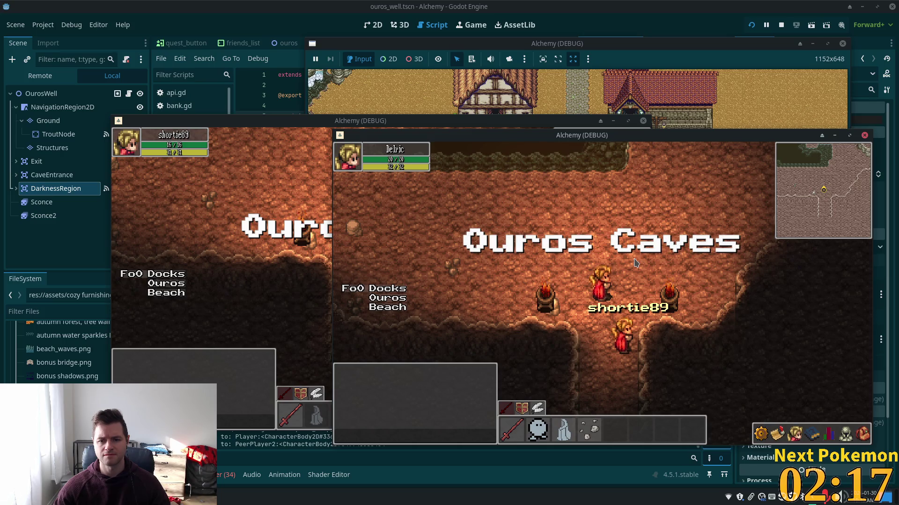
click(627, 267)
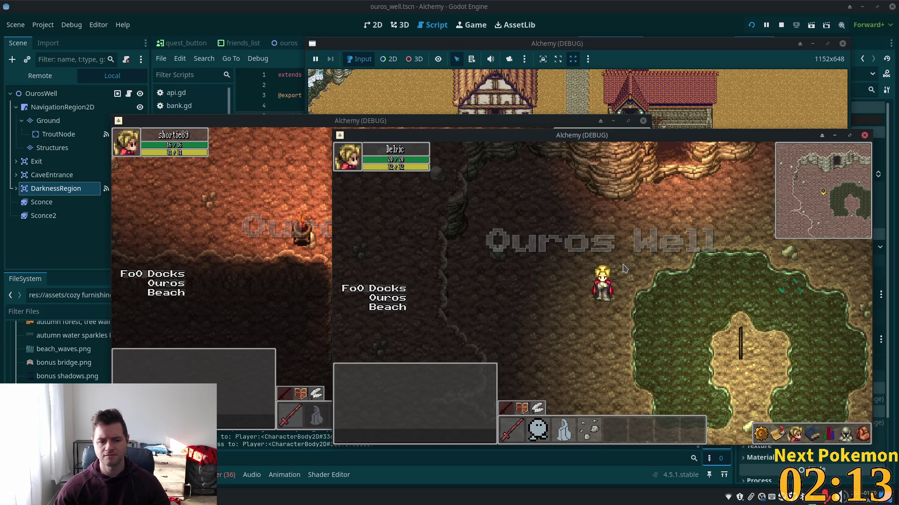
click(623, 268)
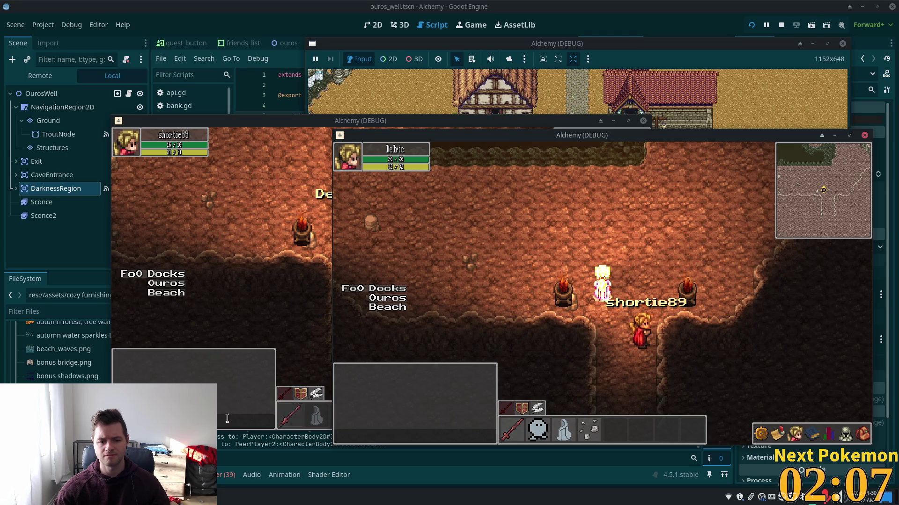
Step: Check the Output log's applying-darkness lines, then select the 0.1 timer duration in Cursor
key(alt+Tab)
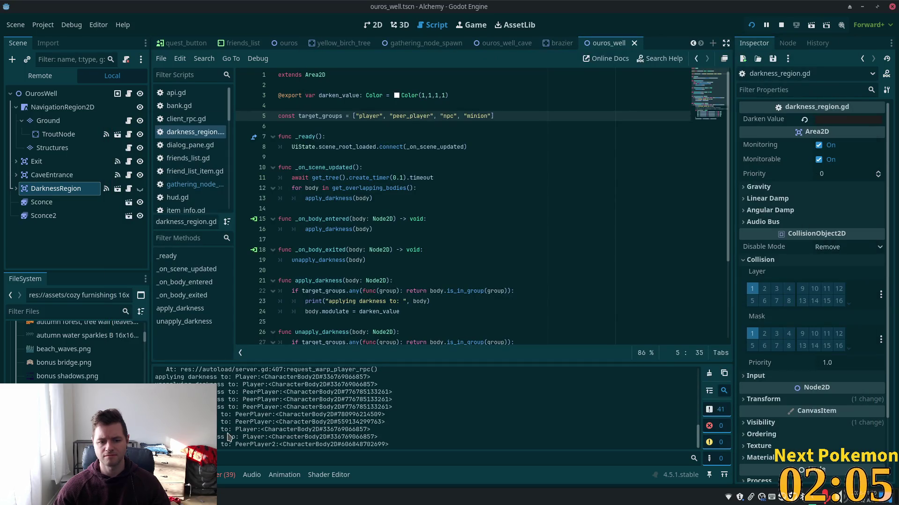
drag(268, 431, 291, 436)
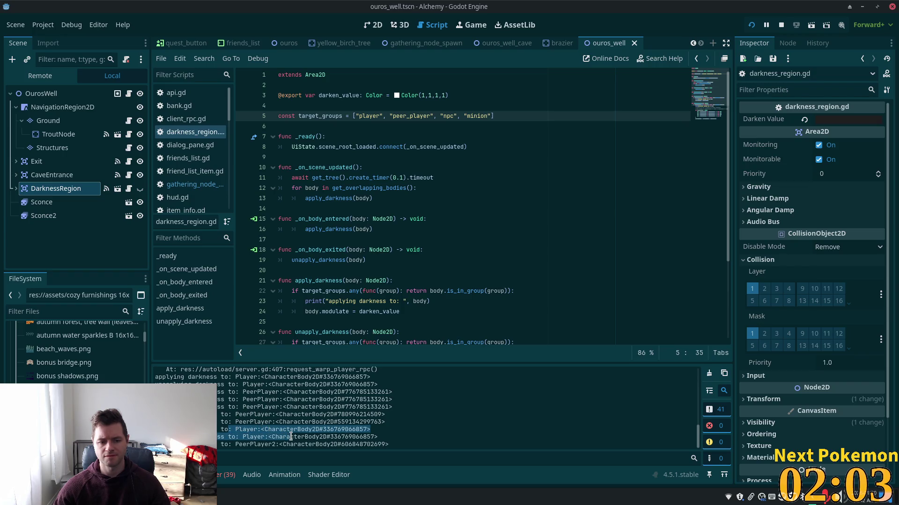
key(alt+Tab)
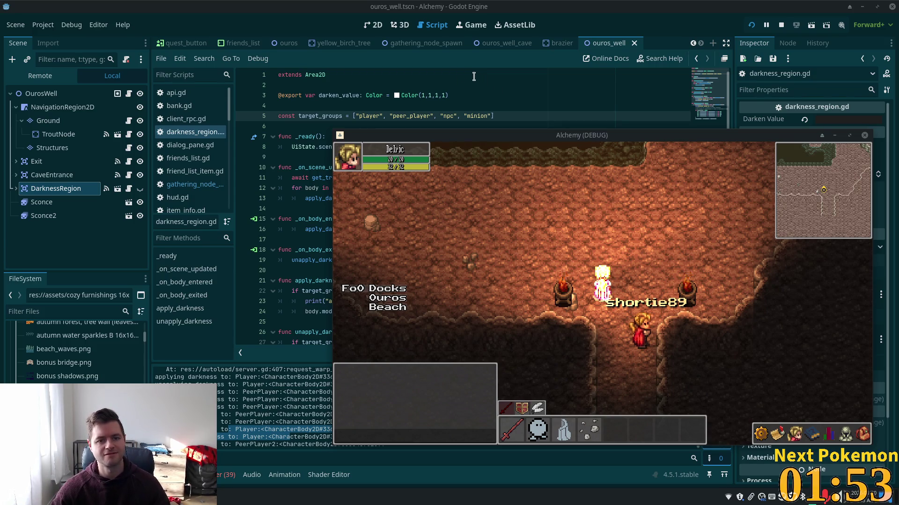
key(alt+Tab)
key(Down)
double_click(295, 125)
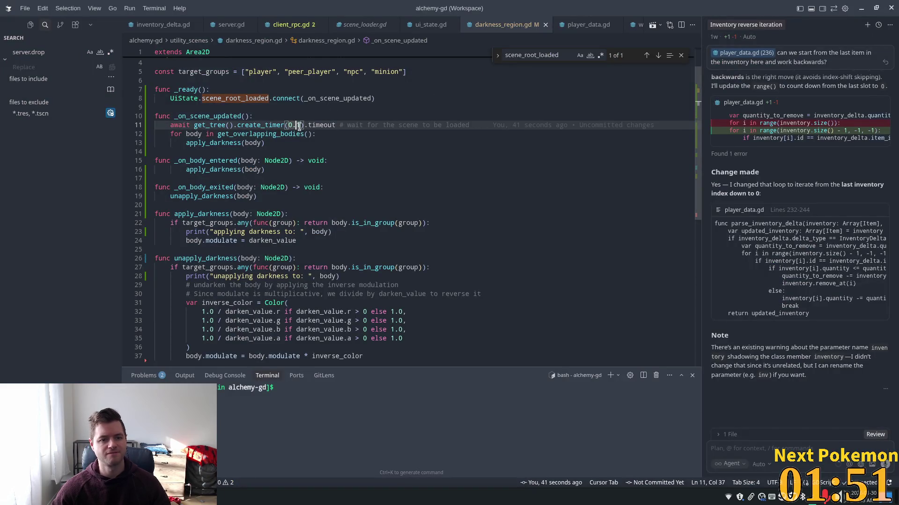
Step: Change the timer duration from 0.1 to 2.0 seconds and relaunch the game from Godot
text(2.)
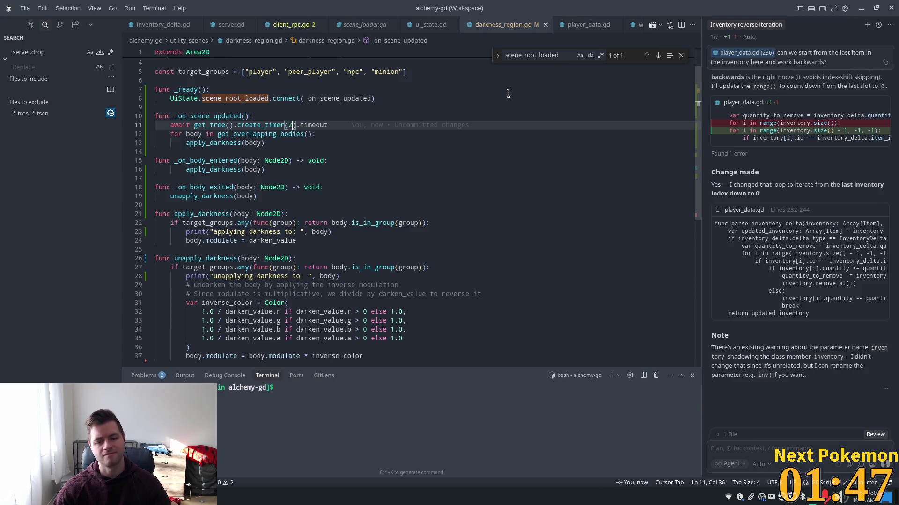
text(0)
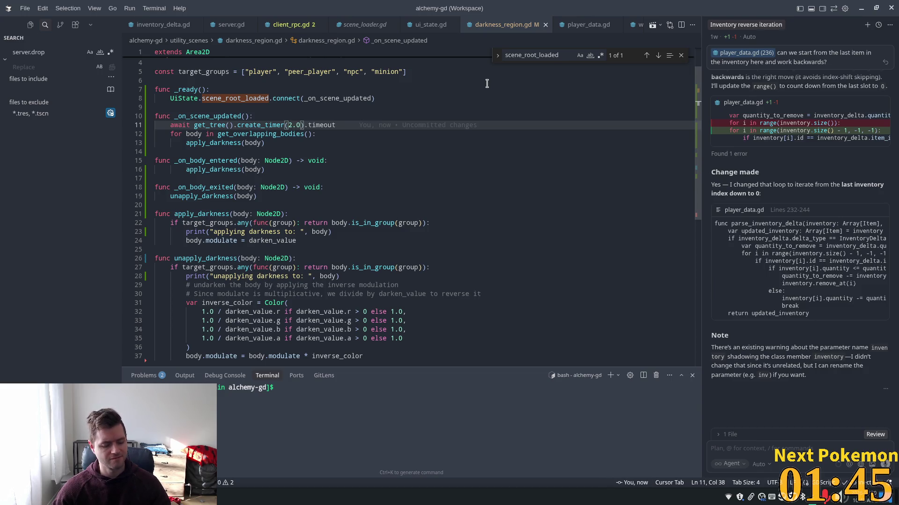
key(alt+Tab)
click(751, 26)
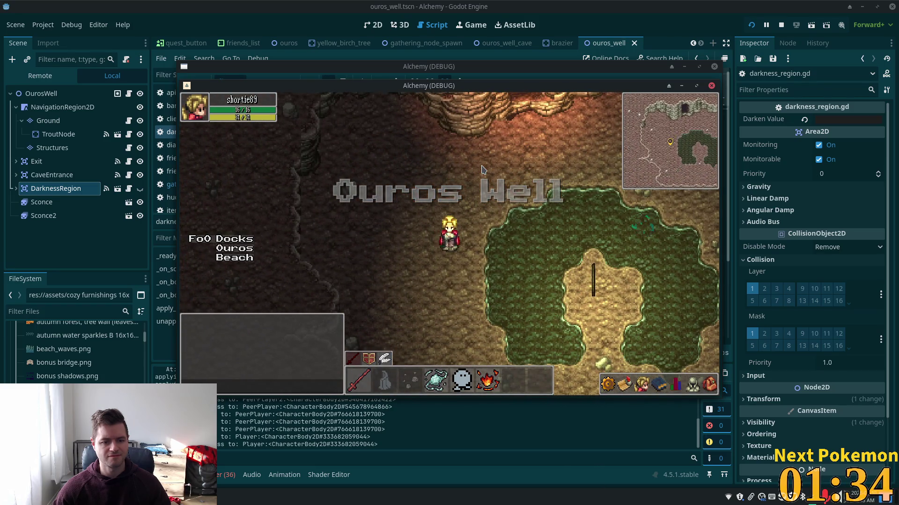
Step: Walk the character north from Ouros Well into the torch-lit cave, then return to Cursor
key(Up)
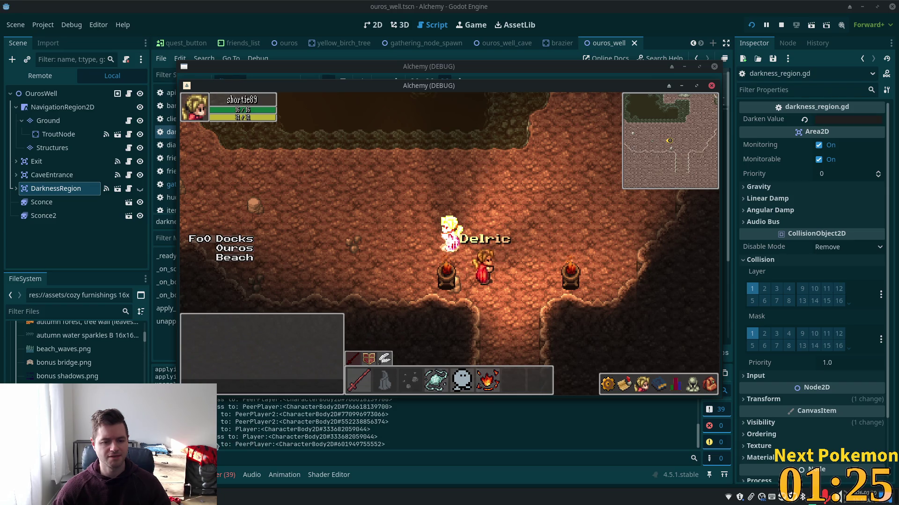
key(alt+Tab)
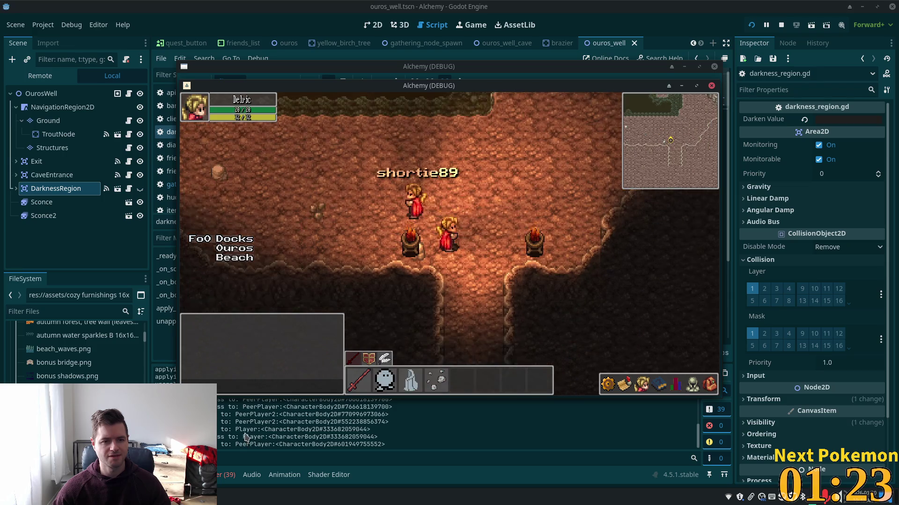
key(alt+Tab)
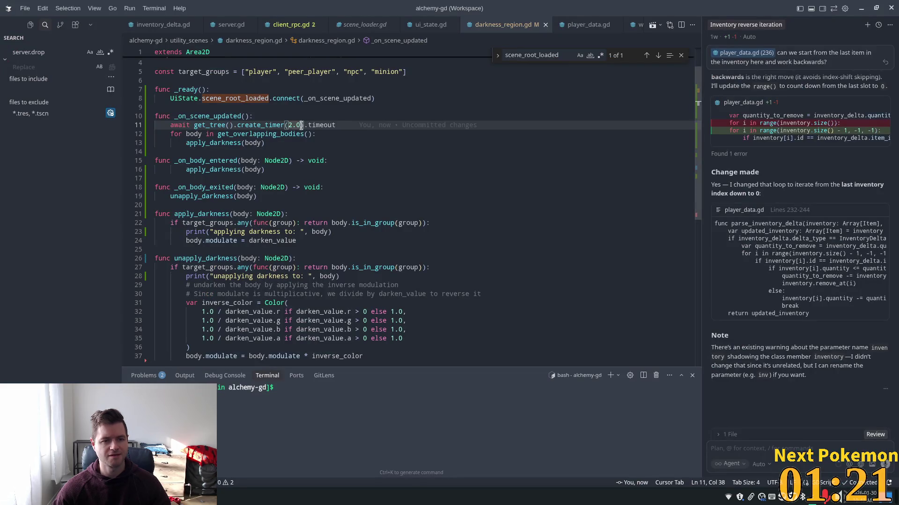
Step: Add a print at the handler's start saying the scene updated, applying darkness after 2 seconds
click(302, 116)
key(Return)
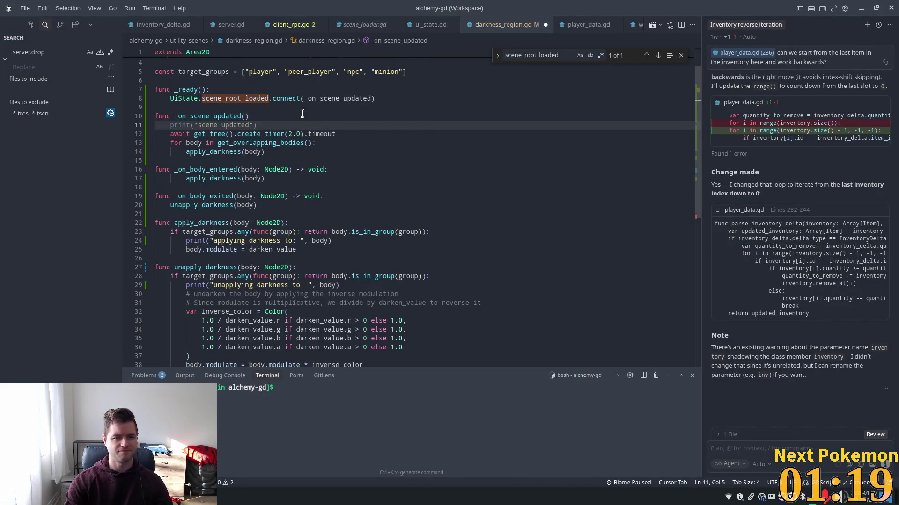
key(Tab)
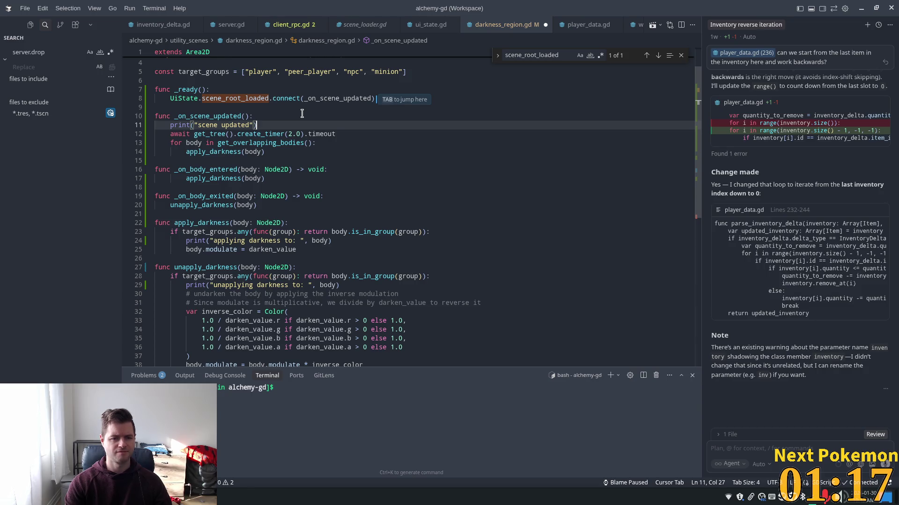
key(Left)
key(Left)
text(, looking to )
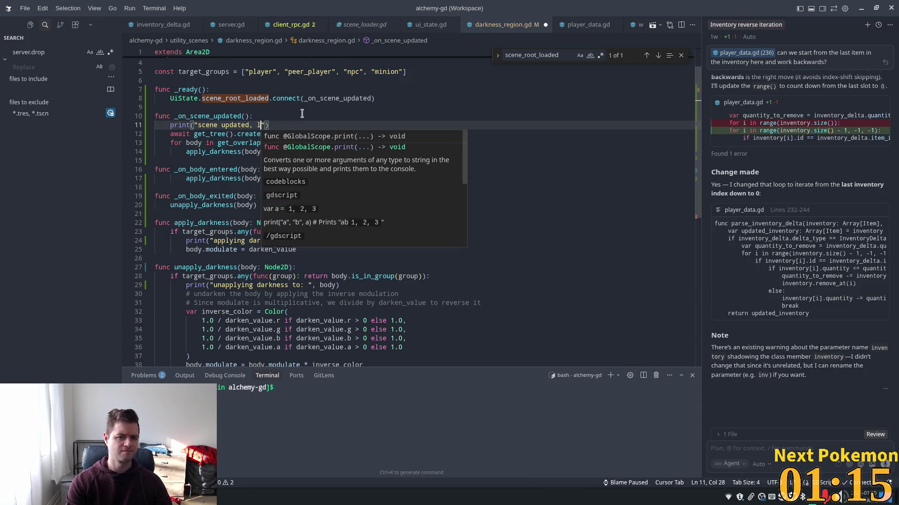
text(p)
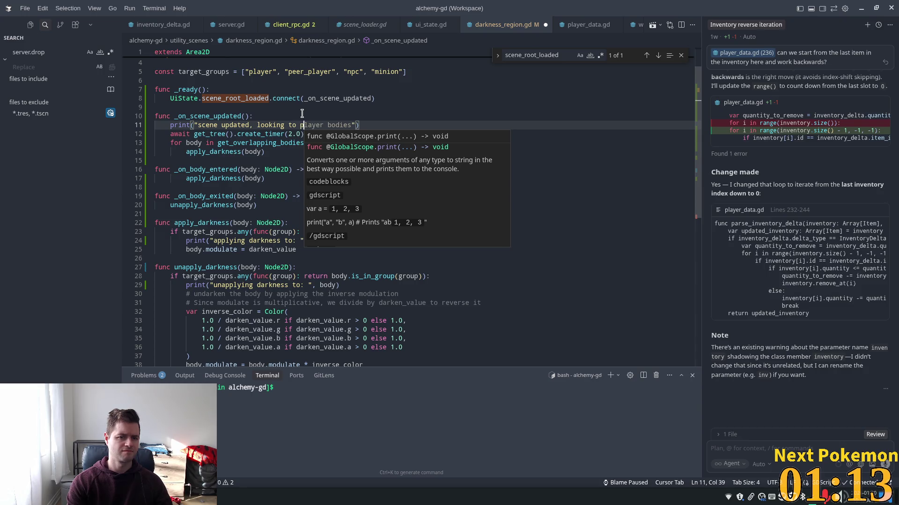
text(pply darkness as)
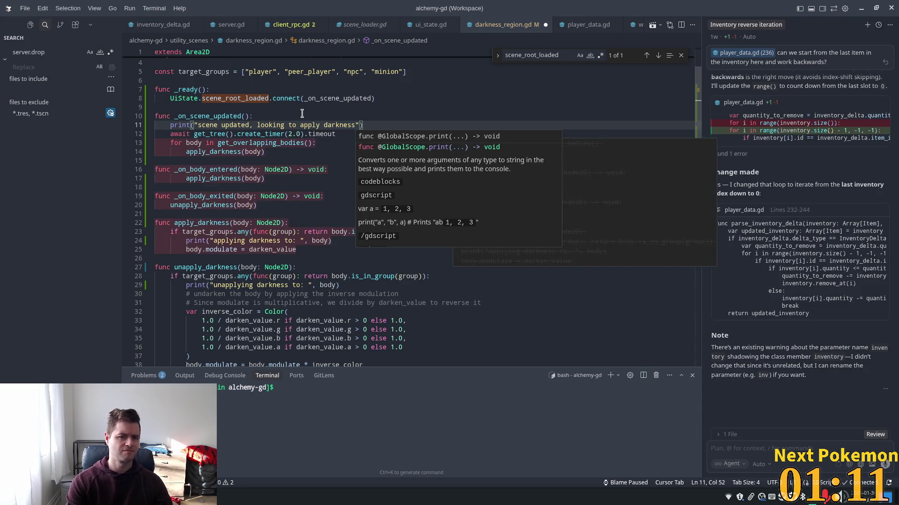
key(Tab)
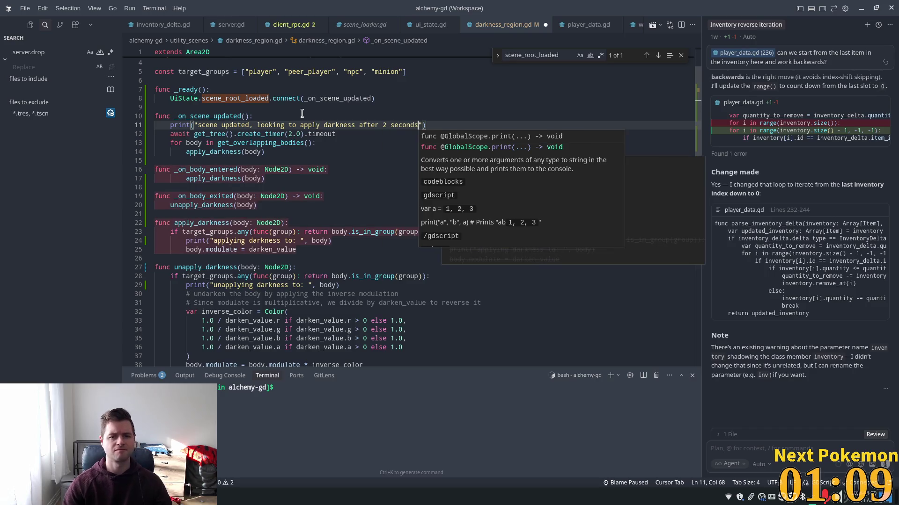
Step: Add print("2 seconds passed, applying darkness") after the timer await, save, and relaunch the game
click(235, 142)
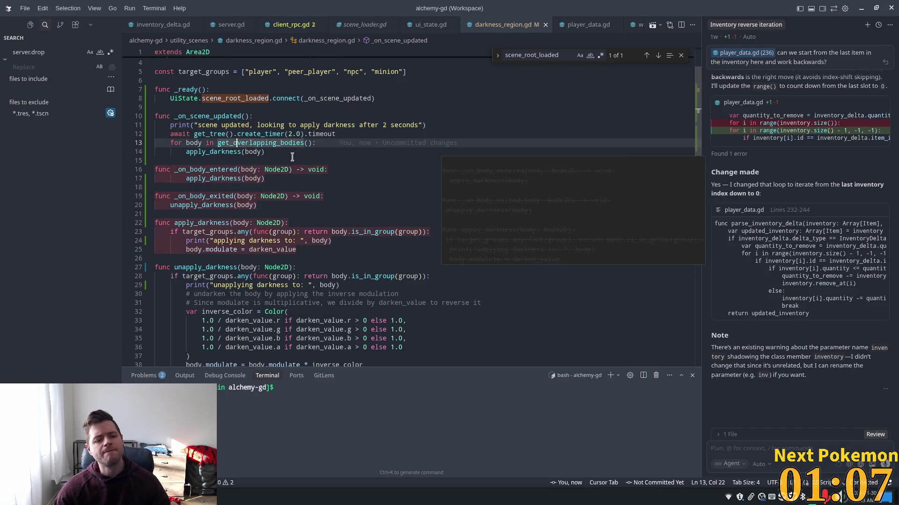
click(389, 132)
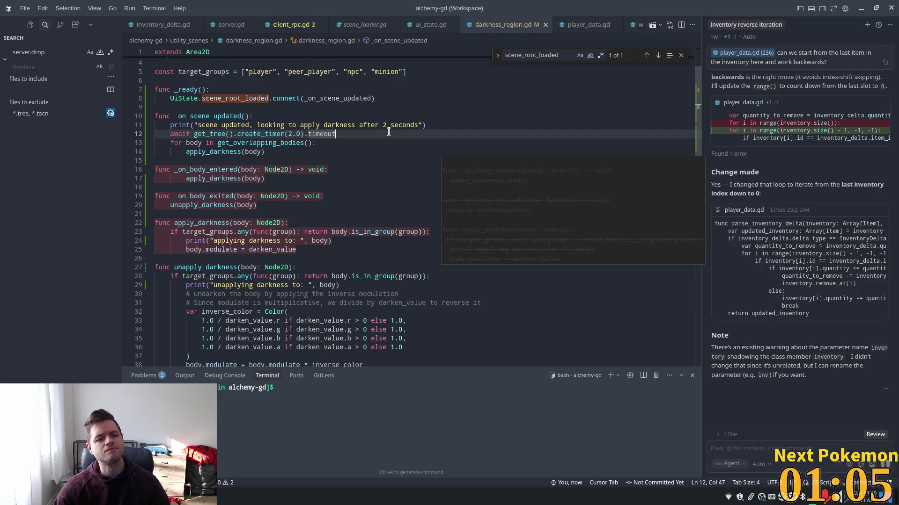
key(Return)
text(print)
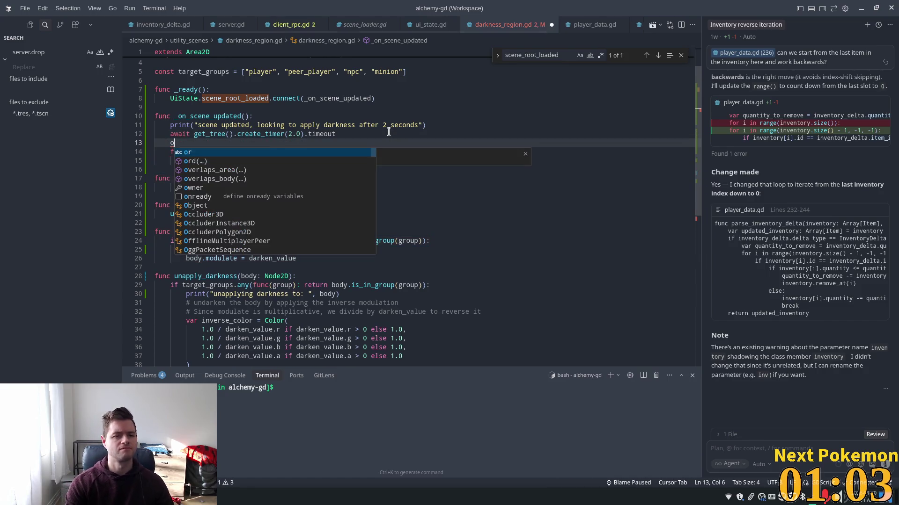
key(Tab)
key(ctrl+s)
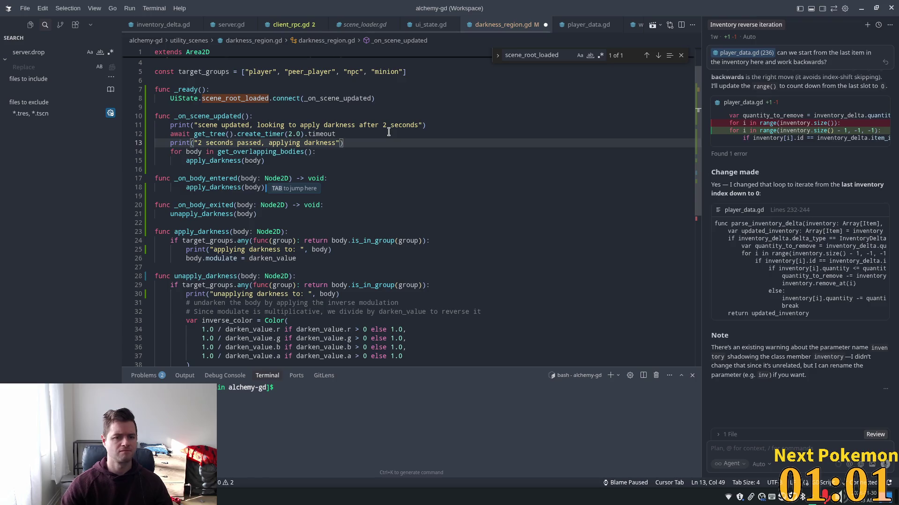
key(alt+Tab)
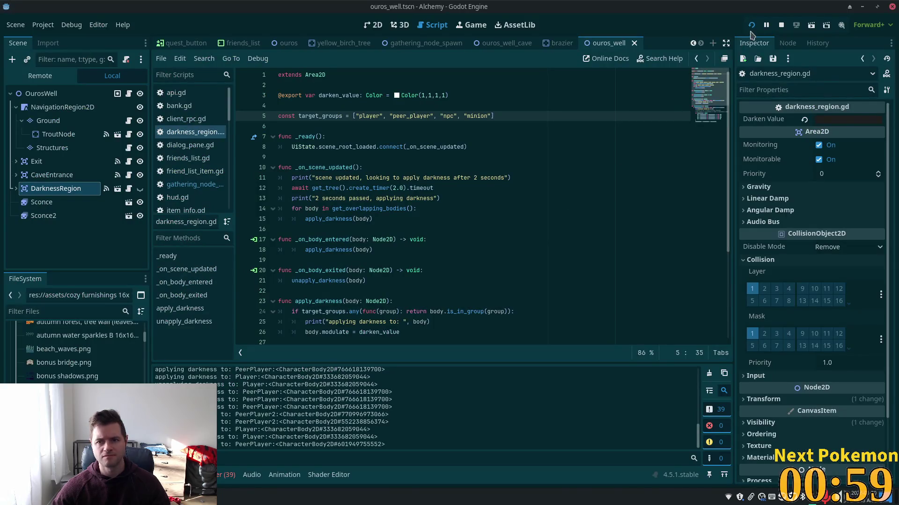
click(751, 26)
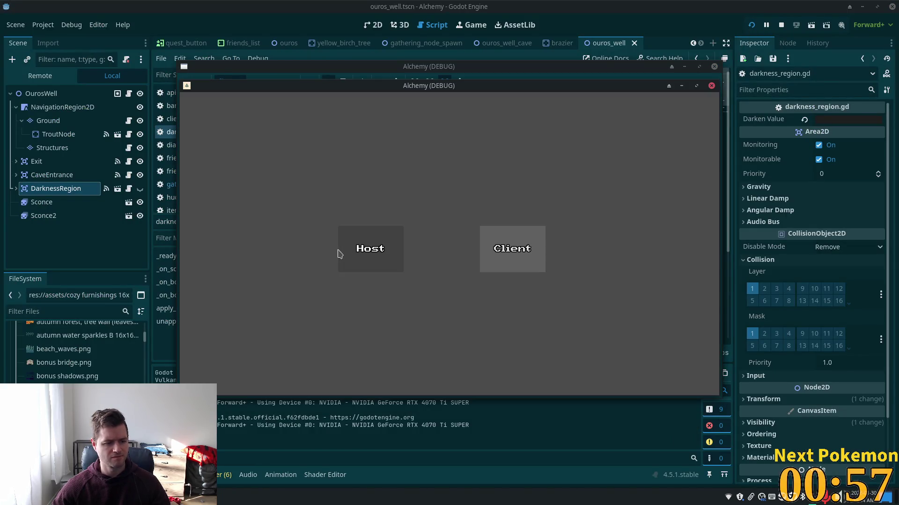
Step: Host a game session and review the darkness messages in Godot's Output log
click(339, 254)
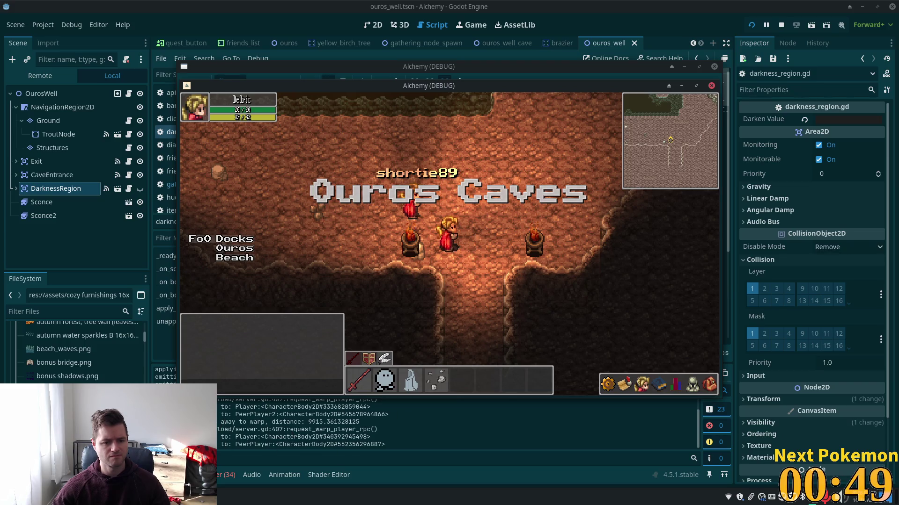
click(218, 416)
scroll(218, 417, up, 5)
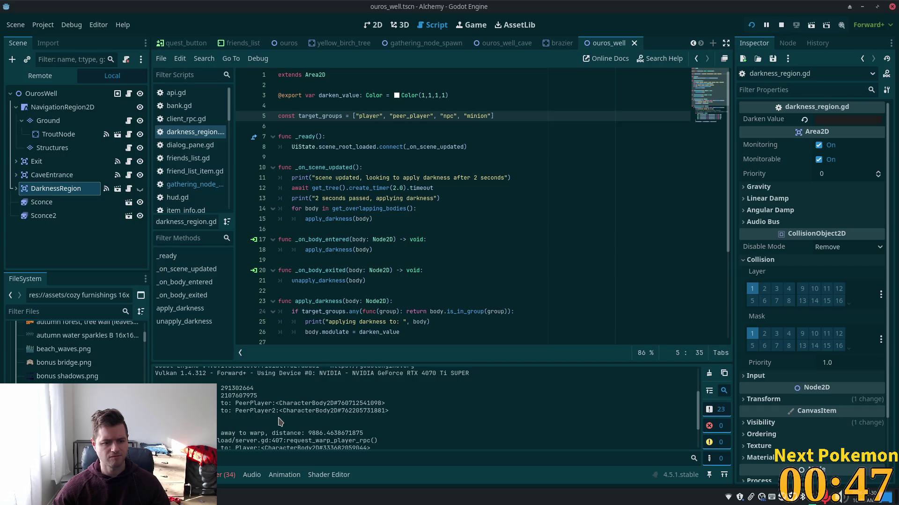
scroll(284, 422, down, 3)
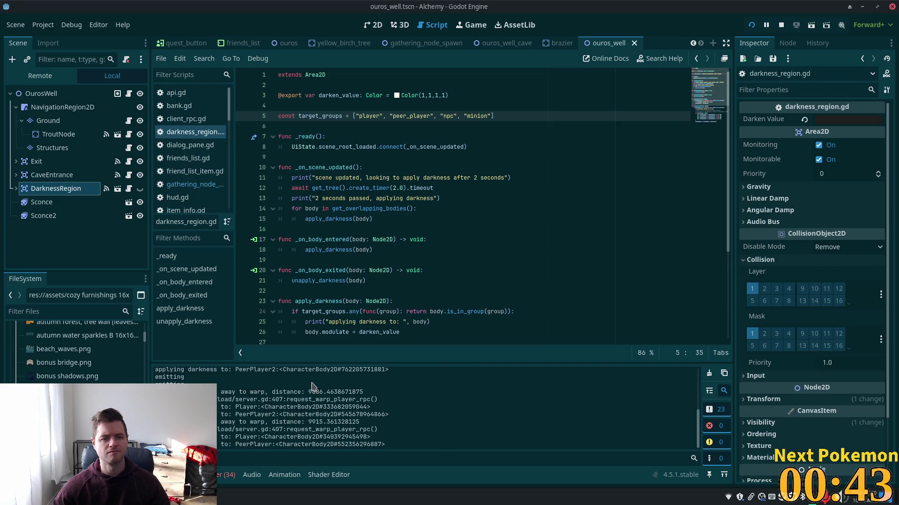
key(alt+Tab)
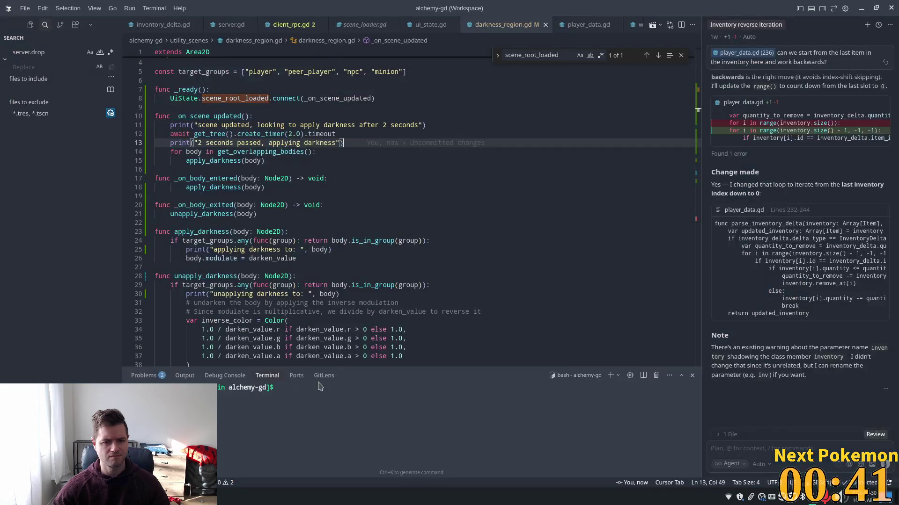
key(alt+Tab)
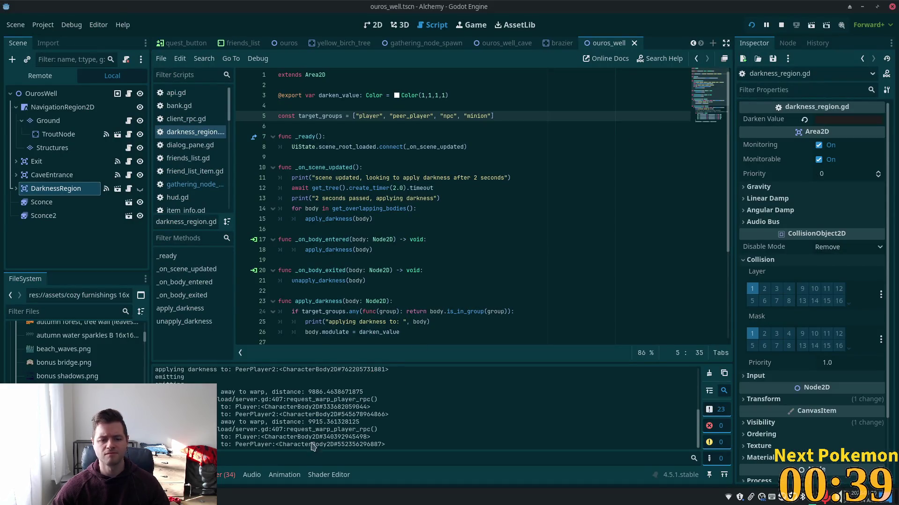
Step: Walk the player from Ouros Caves to Ouros Well and back, then return to Cursor
key(alt+Tab)
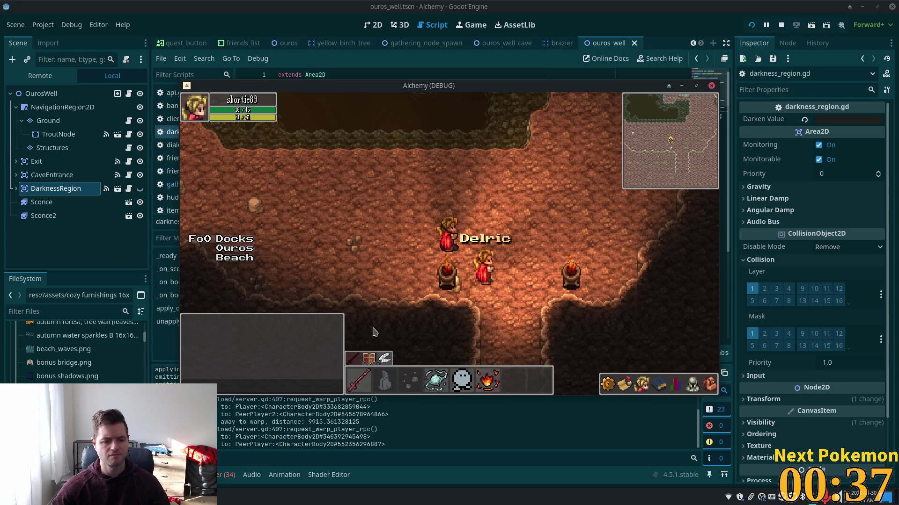
key(Down)
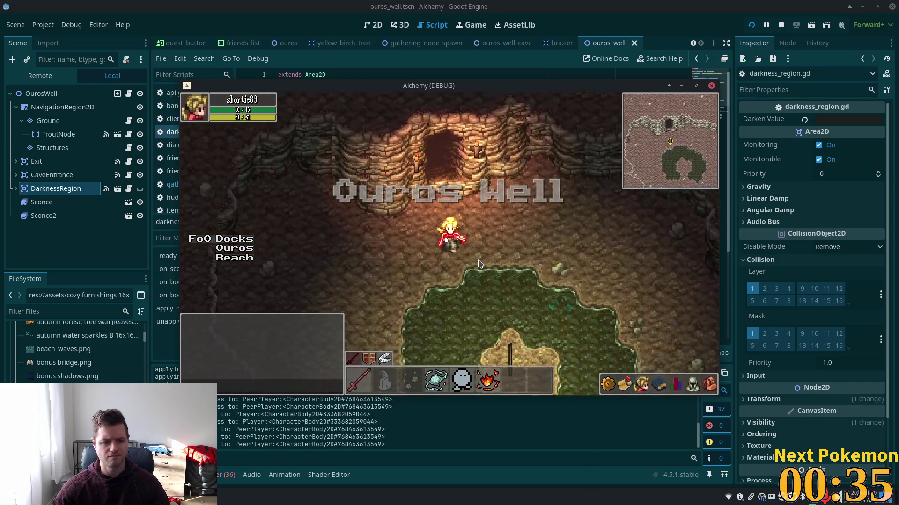
key(Up)
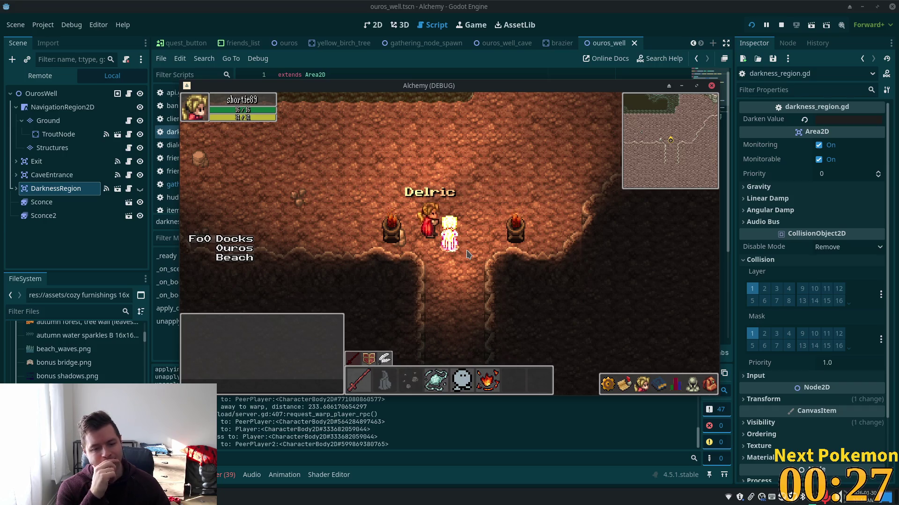
key(alt+Tab)
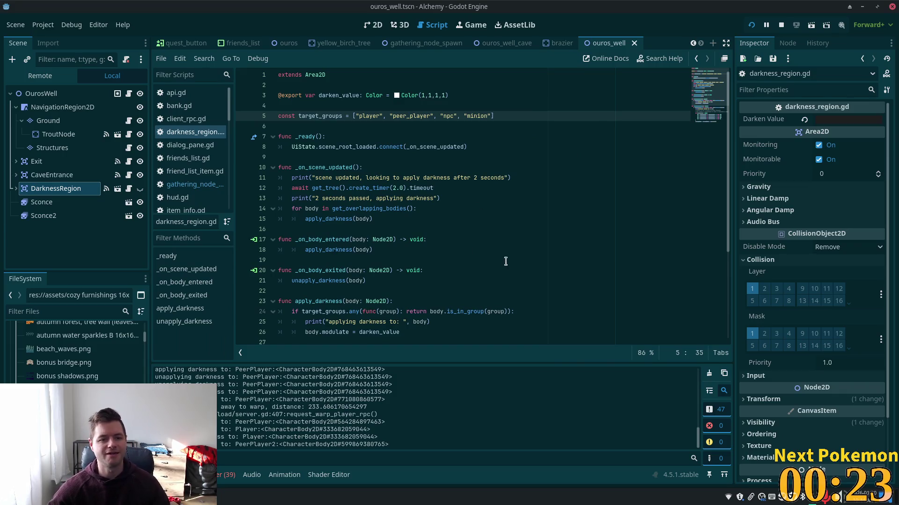
key(alt+Tab)
key(Tab)
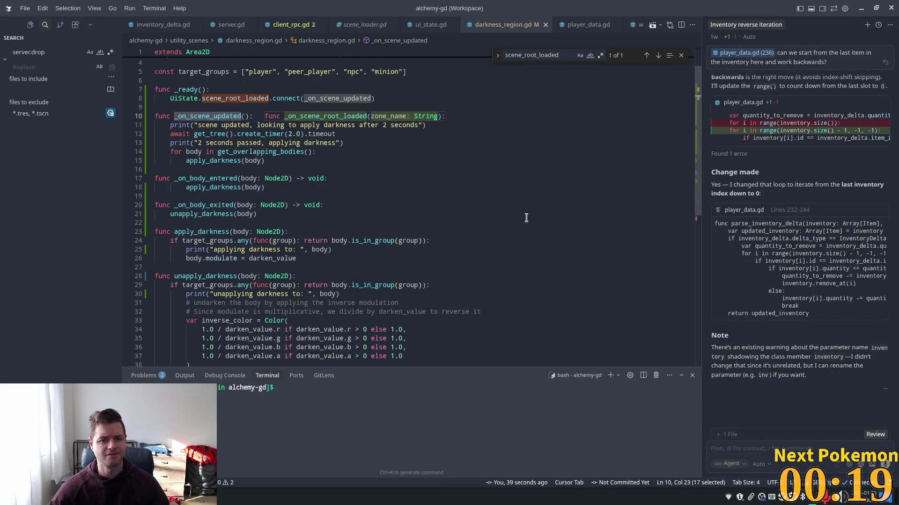
click(557, 179)
scroll(360, 75, up, 1)
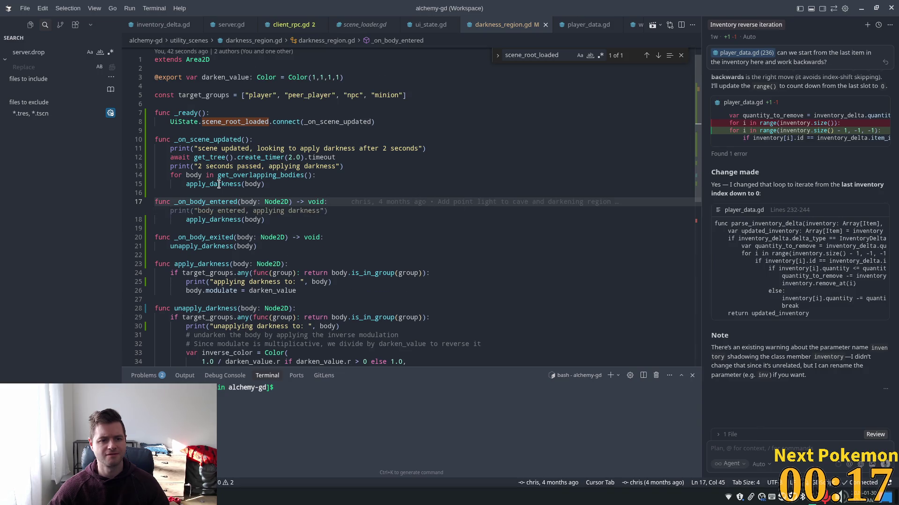
double_click(359, 120)
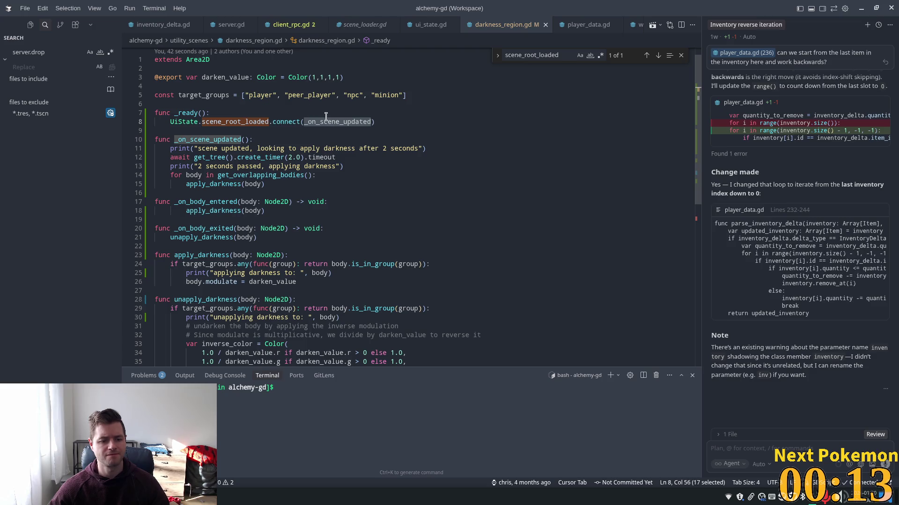
key(alt+Tab)
click(225, 474)
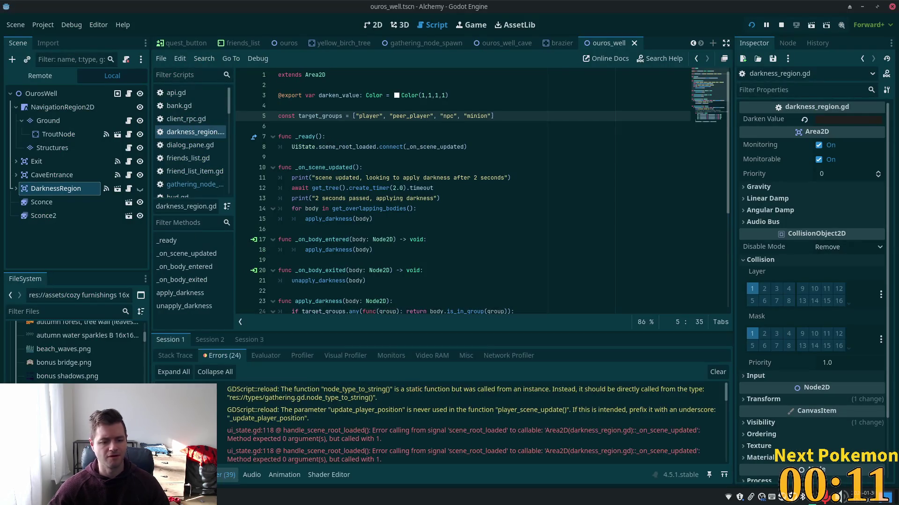
Step: Scroll through the debugger errors reporting the argument mismatch, then return to Cursor
scroll(383, 444, down, 1)
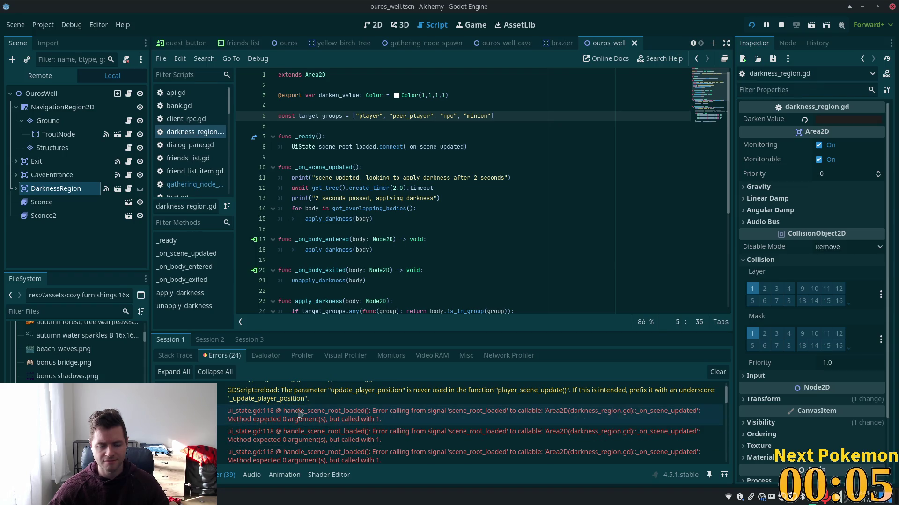
key(alt+Tab)
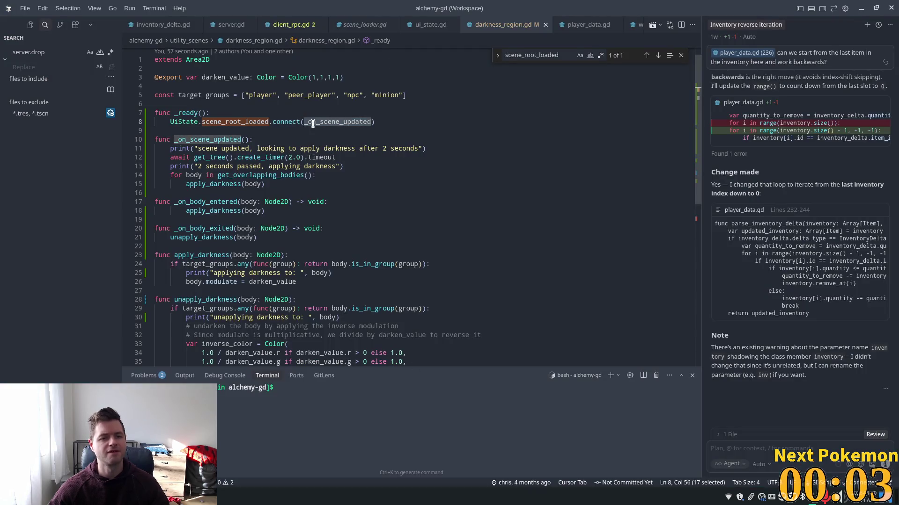
Step: Inspect the scene_root_loaded signal definition in ui_state.gd to see its zone_name argument
click(269, 115)
click(236, 122)
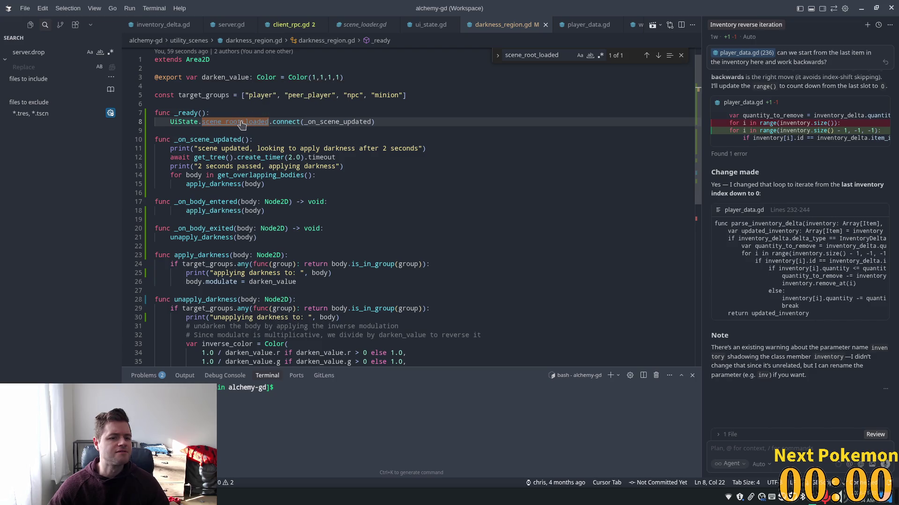
ctrl+click(239, 122)
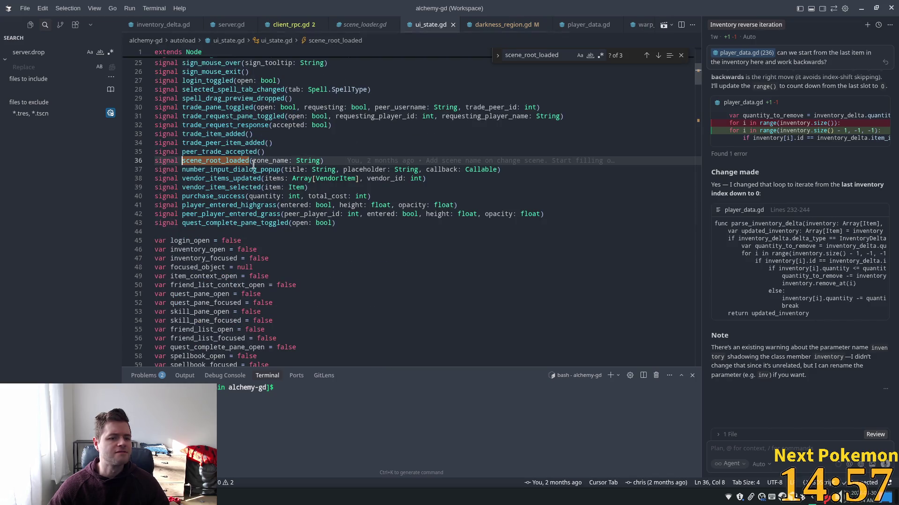
key(Down)
key(ctrl+shift+Right)
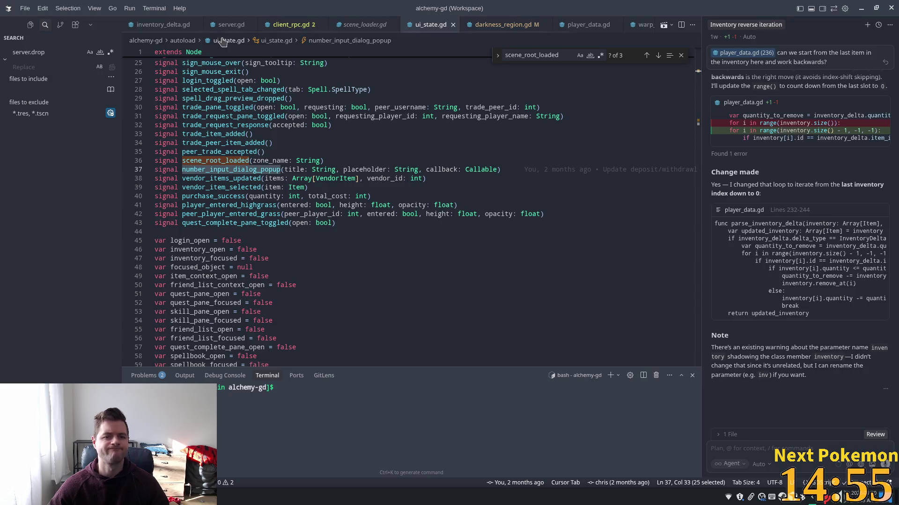
Step: Give _on_scene_updated a _zone_name: String parameter in darkness_region.gd and save
click(505, 26)
click(315, 114)
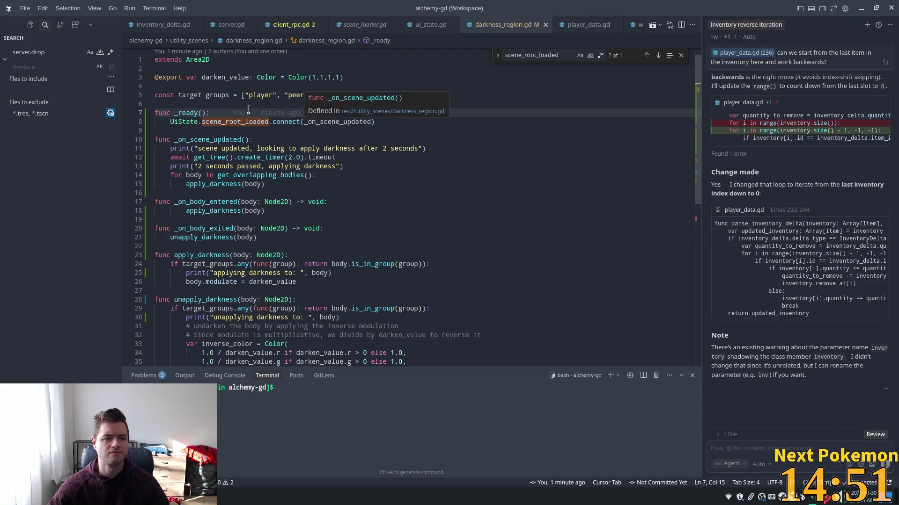
click(362, 127)
click(248, 139)
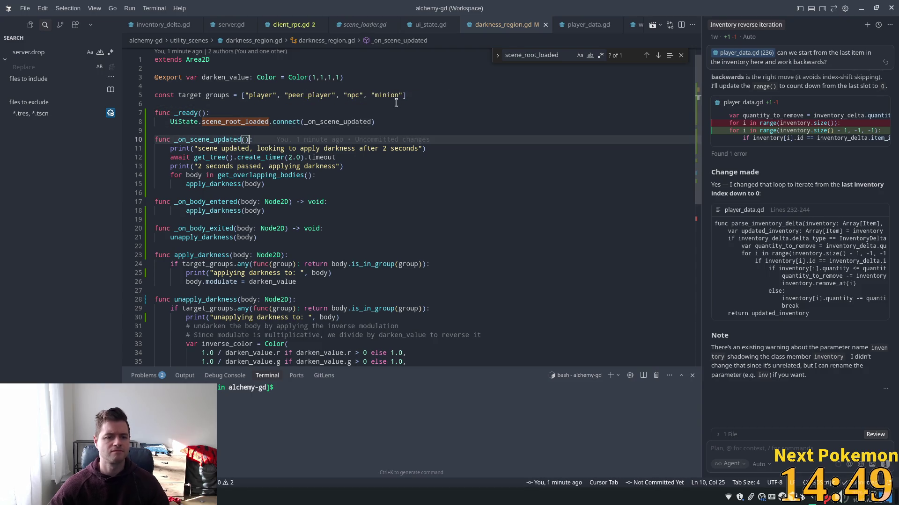
text(_zo)
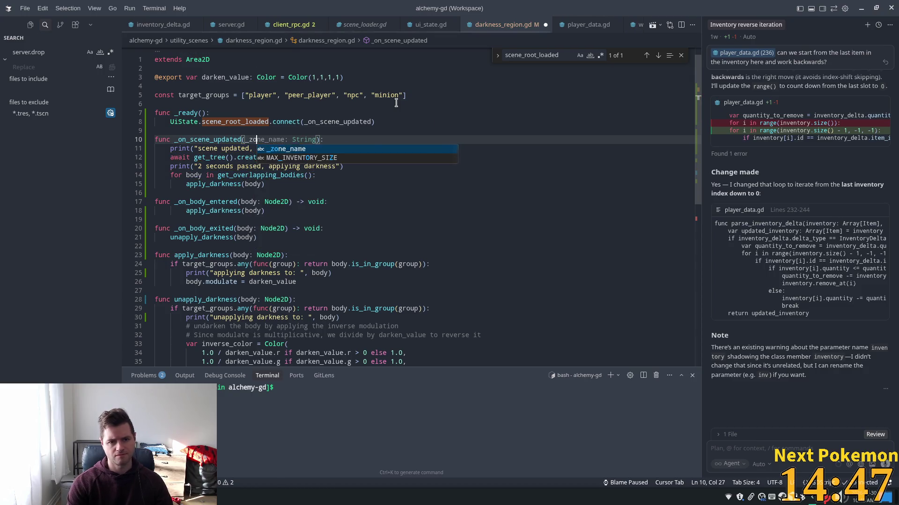
key(Tab)
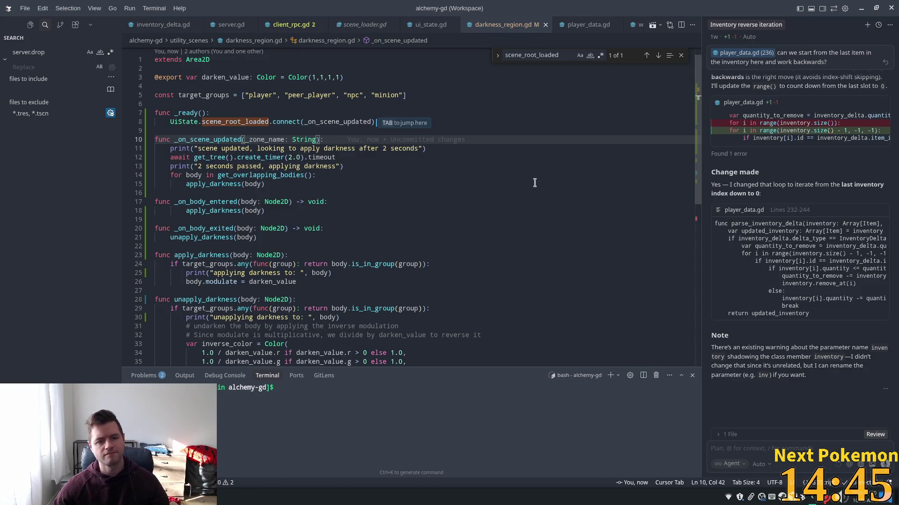
click(462, 148)
key(alt+Tab)
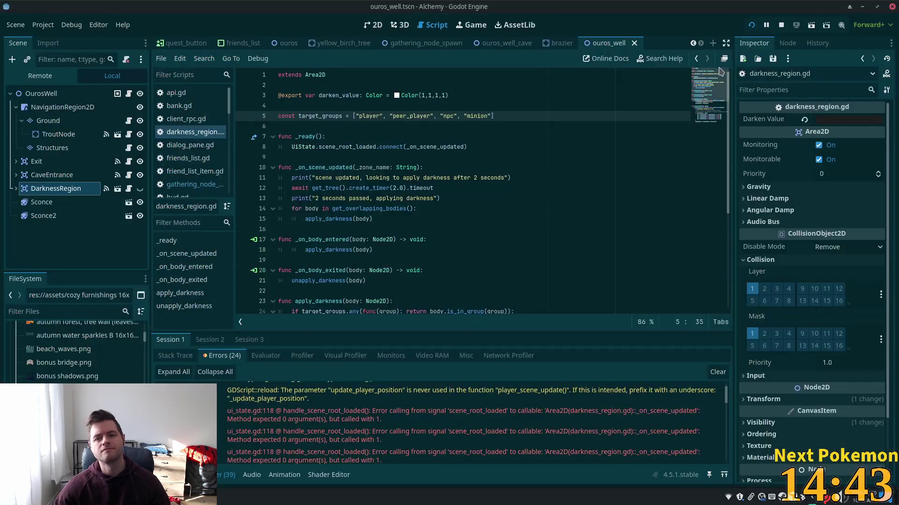
Step: Relaunch the game and walk the player from Ouros Well up into Ouros Caves, then right
click(751, 25)
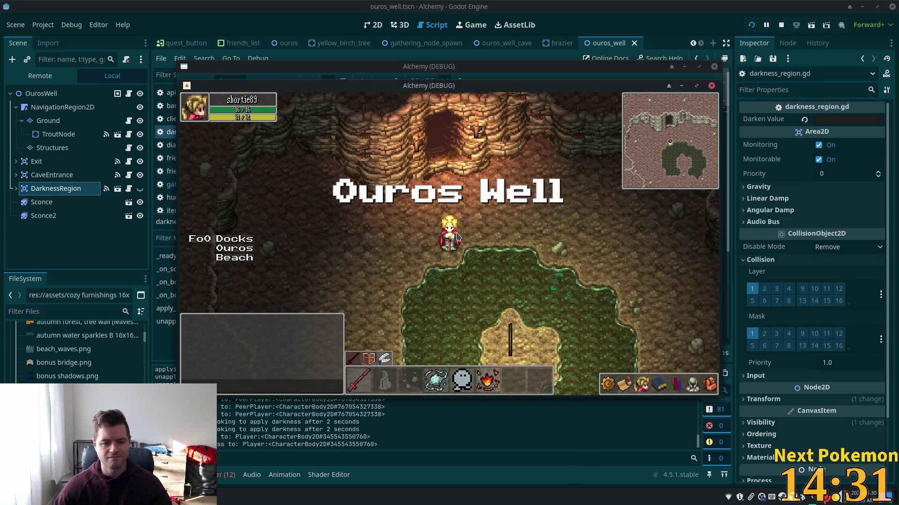
key(Up)
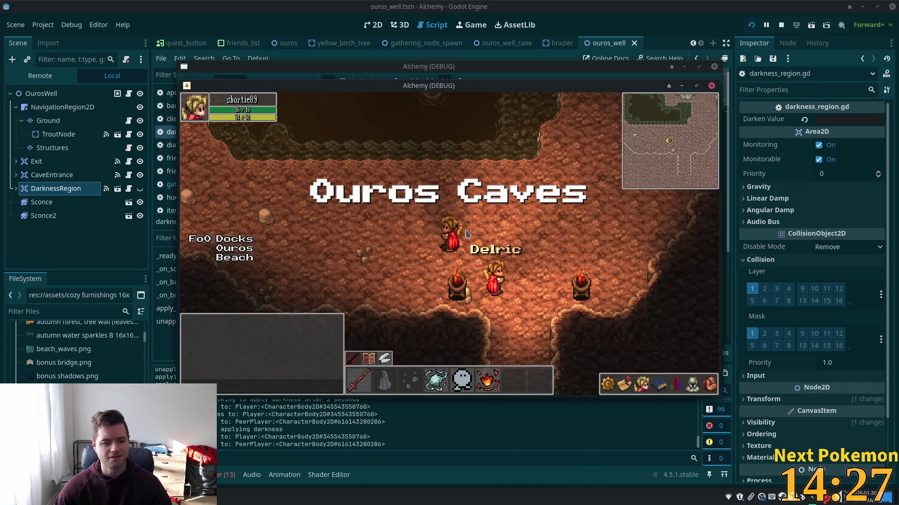
key(Right)
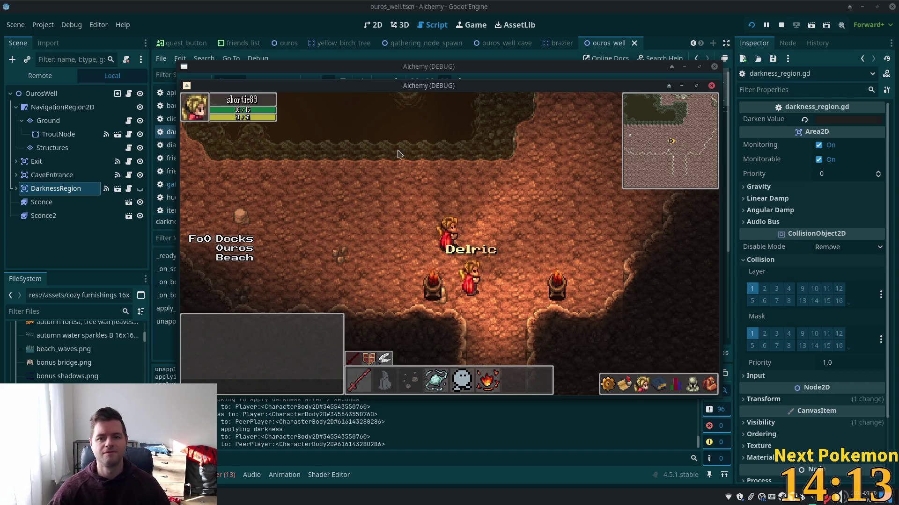
Step: Comment out lines 11–13, the two prints and the 2-second timer wait
key(alt+Tab)
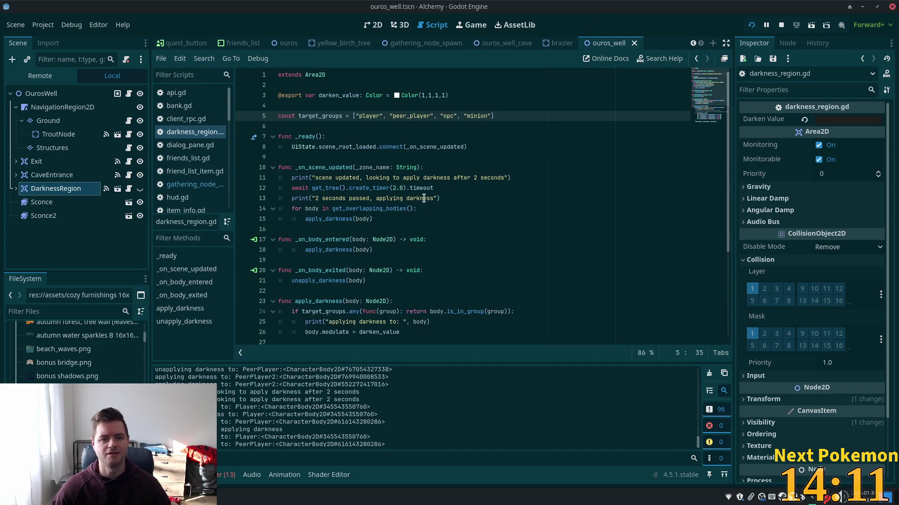
click(401, 146)
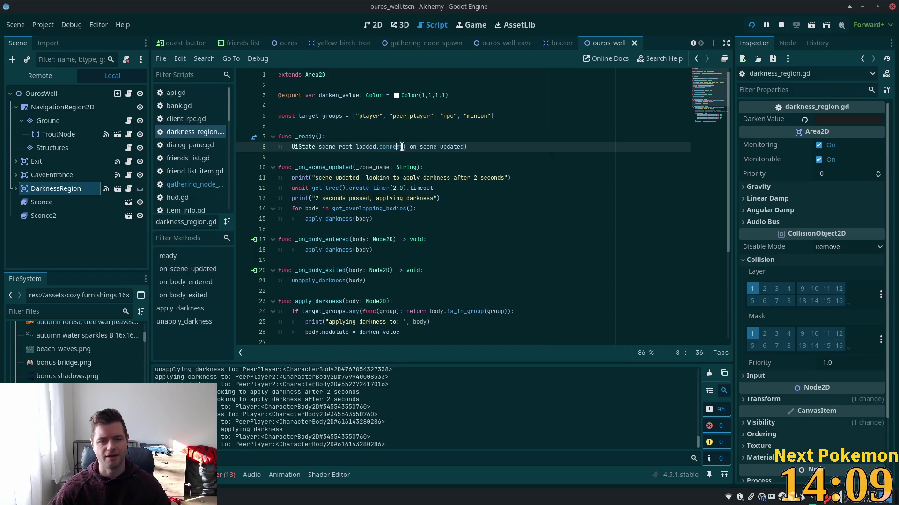
click(405, 187)
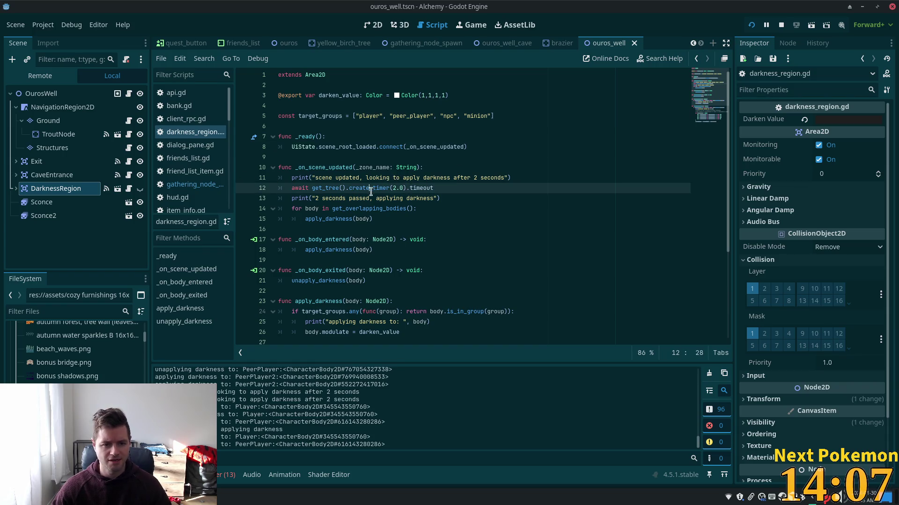
click(452, 196)
mouse_move(457, 196)
mouse_down()
mouse_move(295, 187)
mouse_move(287, 177)
mouse_up()
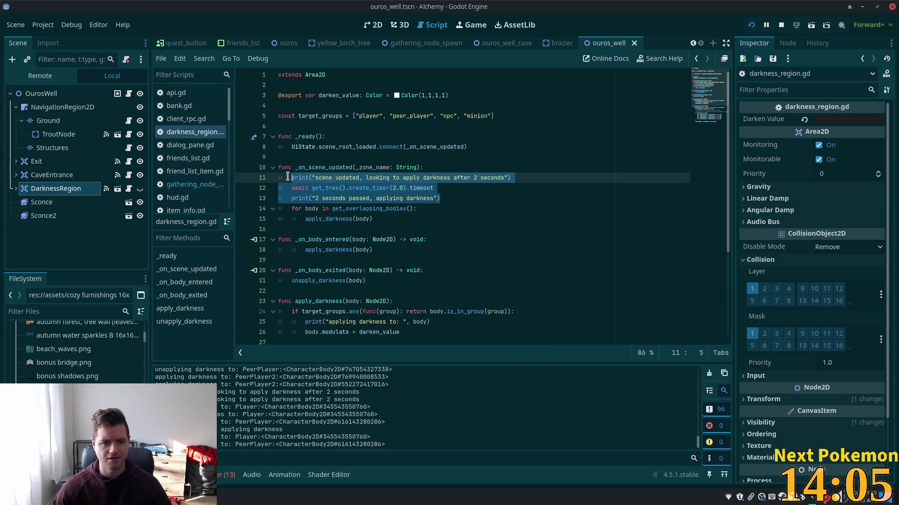
key(ctrl+k)
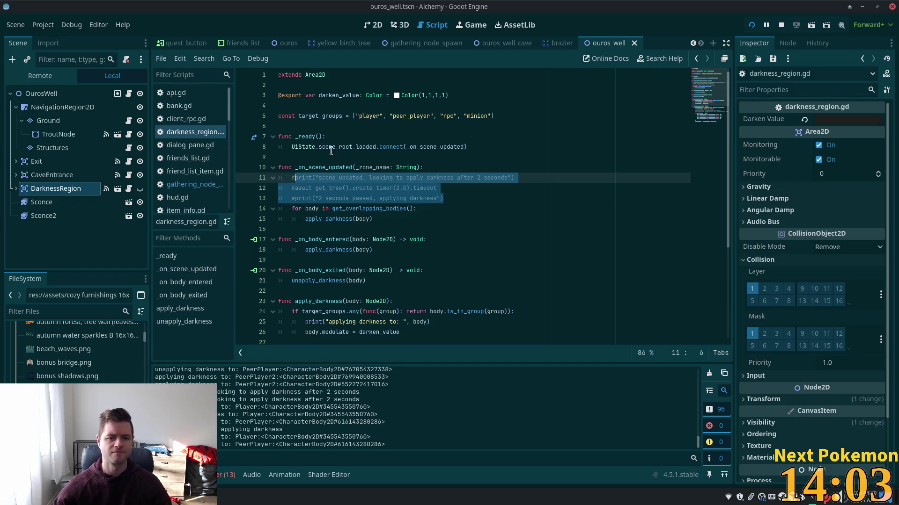
Step: Run the game, walk between Ouros Caves and Ouros Well, then stop it with F8
key(F5)
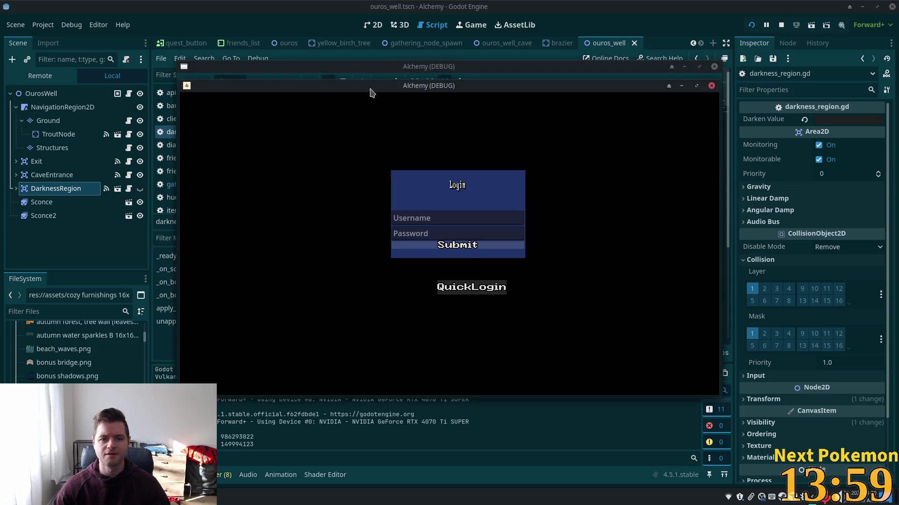
drag(311, 99, 159, 109)
mouse_move(314, 93)
mouse_down()
mouse_move(468, 143)
mouse_move(387, 148)
mouse_move(337, 168)
mouse_up()
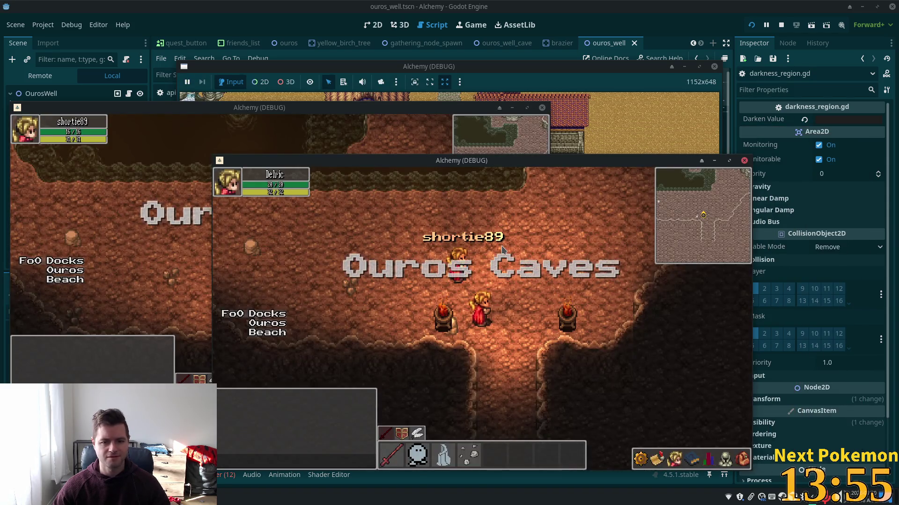
key(Down)
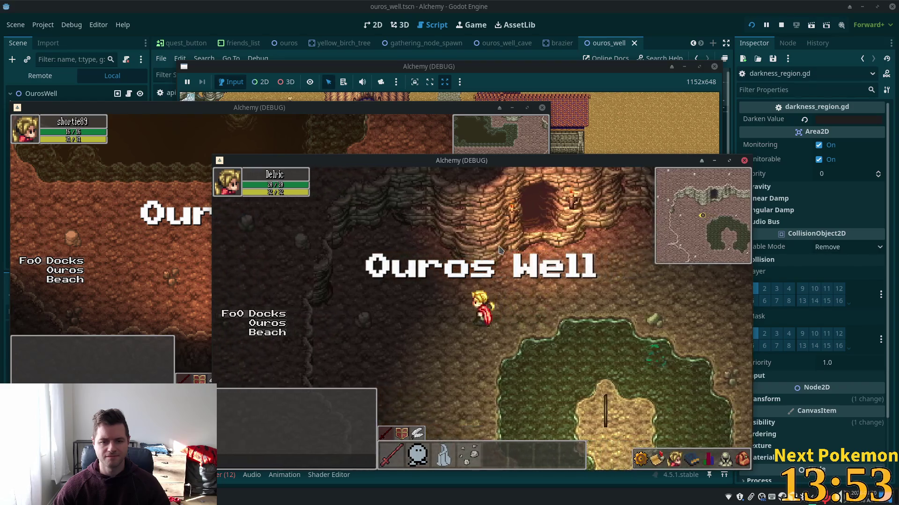
key(Up)
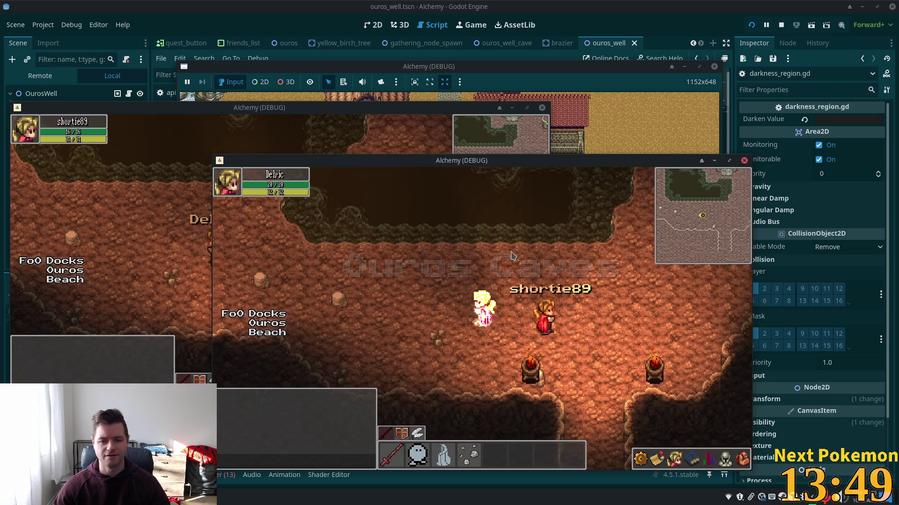
key(Down)
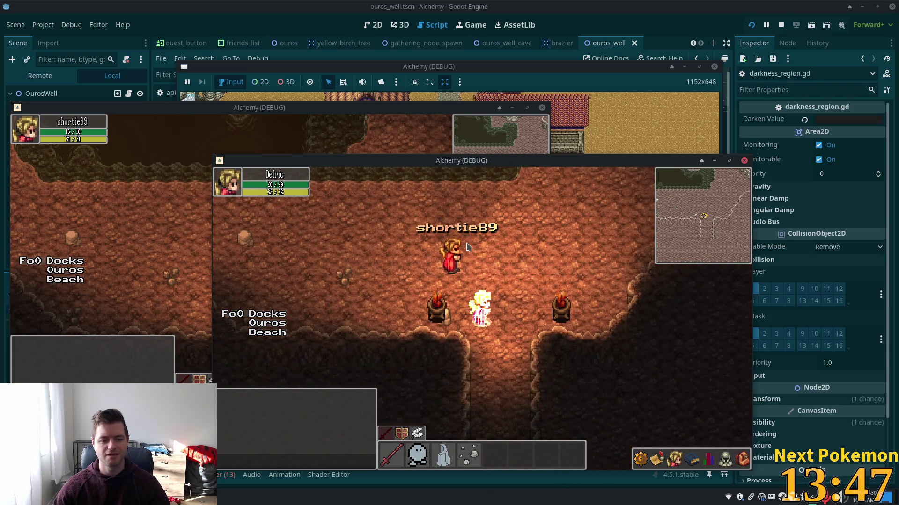
key(F8)
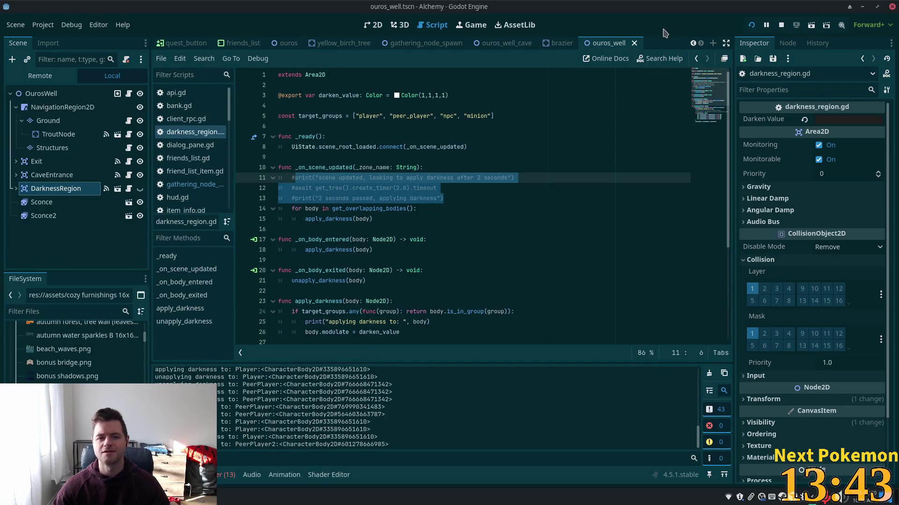
Step: Uncomment lines 11–13 of darkness_region.gd to restore the prints and timer wait
key(super)
key(Escape)
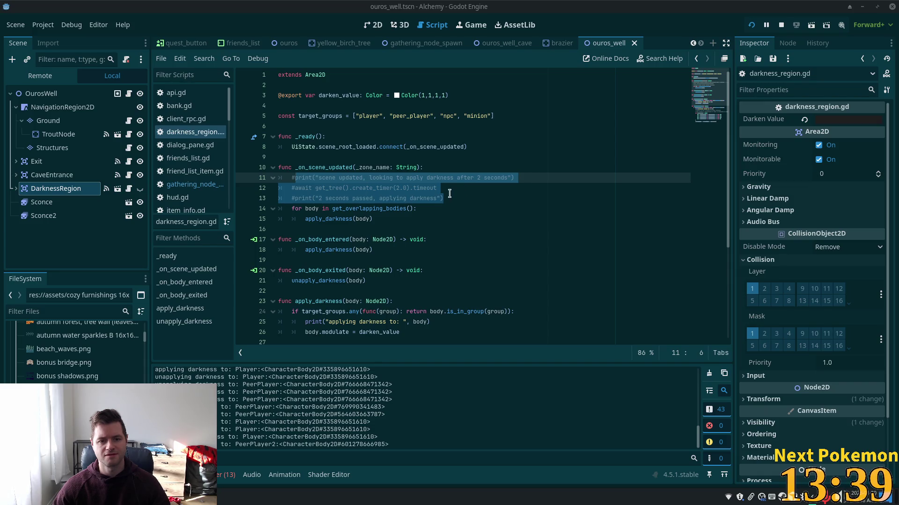
key(ctrl+k)
key(ctrl+k)
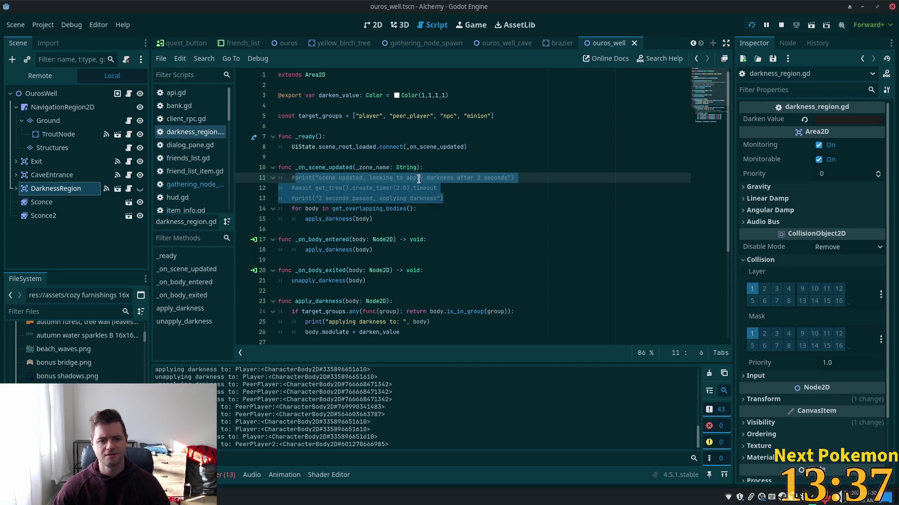
key(ctrl+k)
Step: Change the create_timer delay from 2.0 to 0.1 seconds and run the game
click(398, 188)
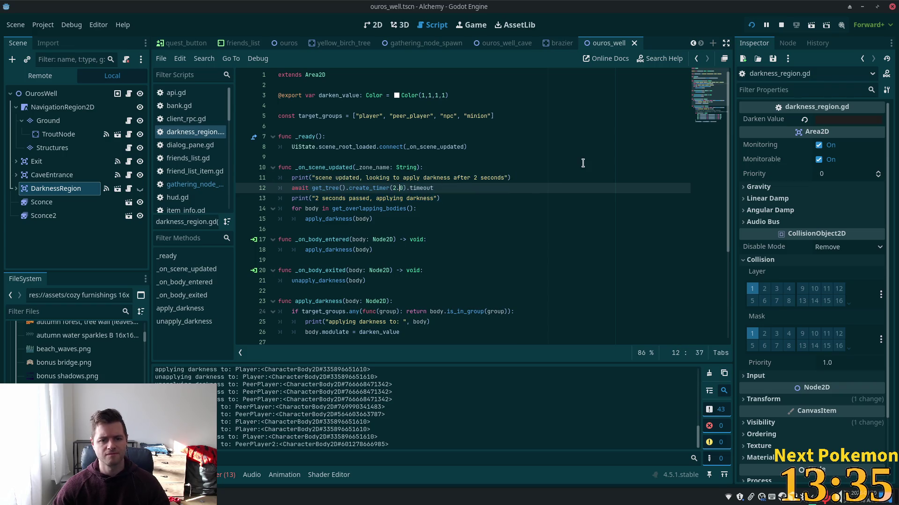
key(BackSpace)
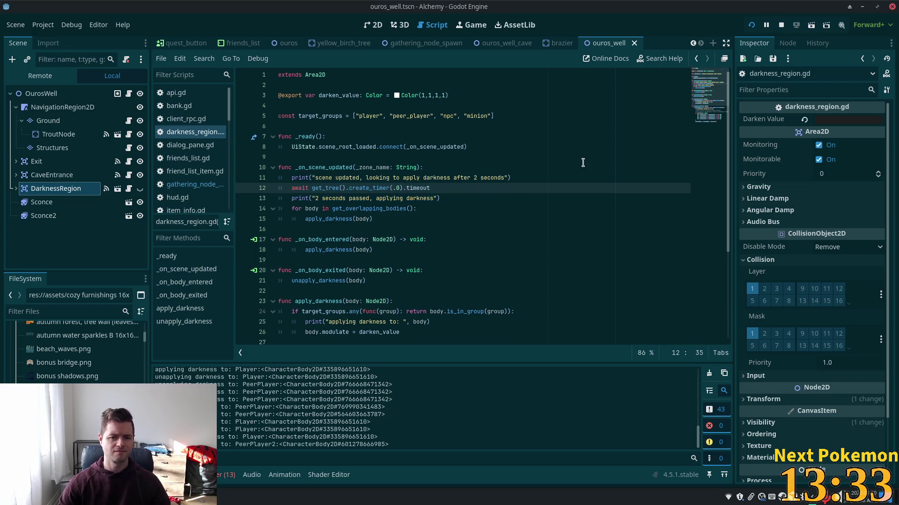
key(Delete)
key(Delete)
text(0.5)
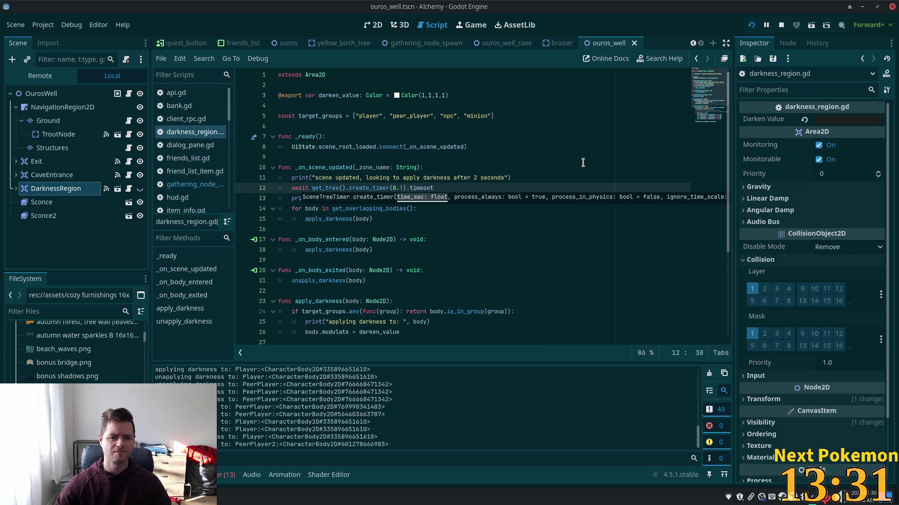
key(BackSpace)
text(1)
key(F5)
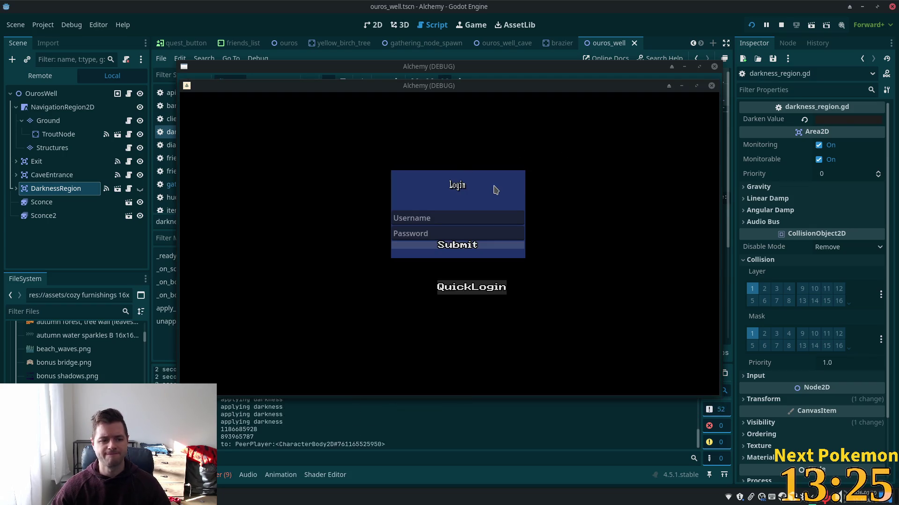
Step: Log in with QuickLogin and walk the player through Ouros Caves to check darkness
click(491, 287)
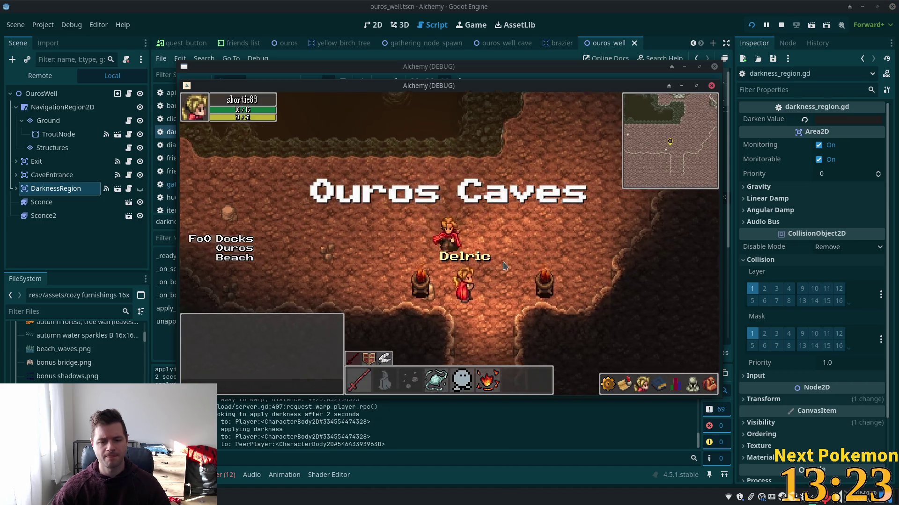
key(Up)
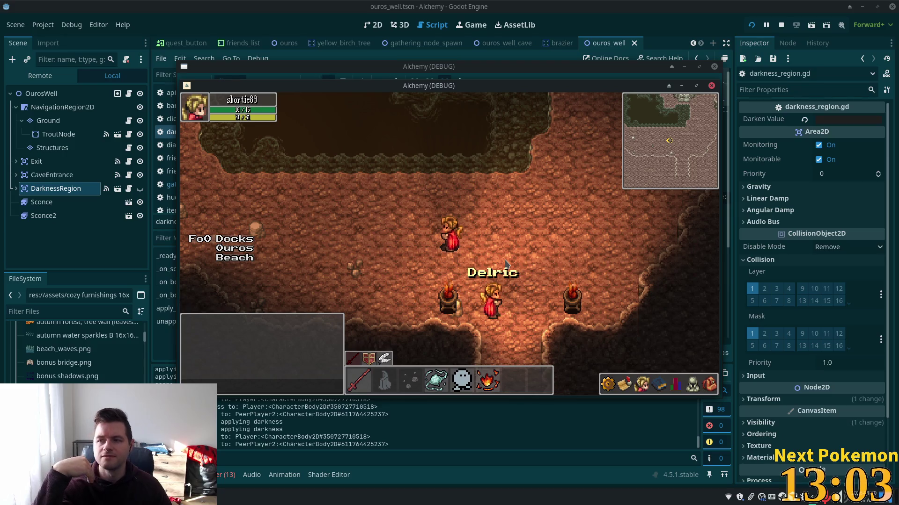
key(Down)
key(Left)
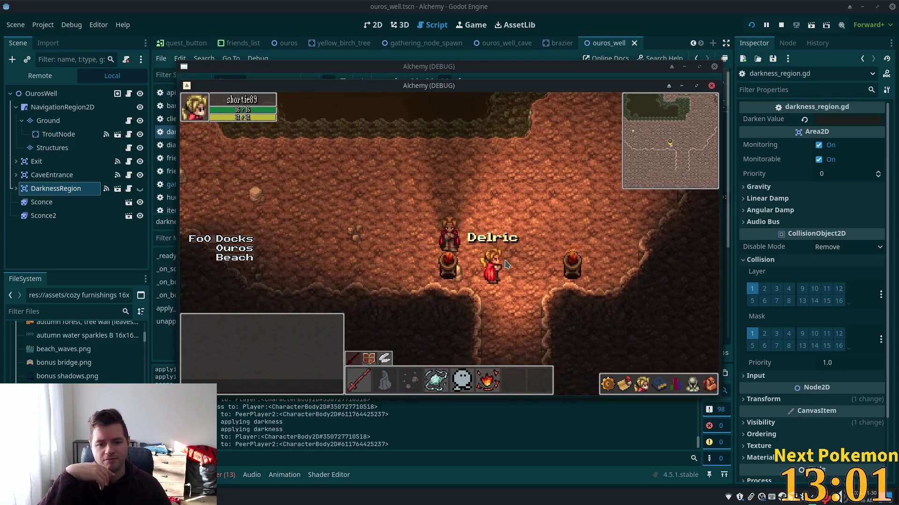
key(Up)
key(Left)
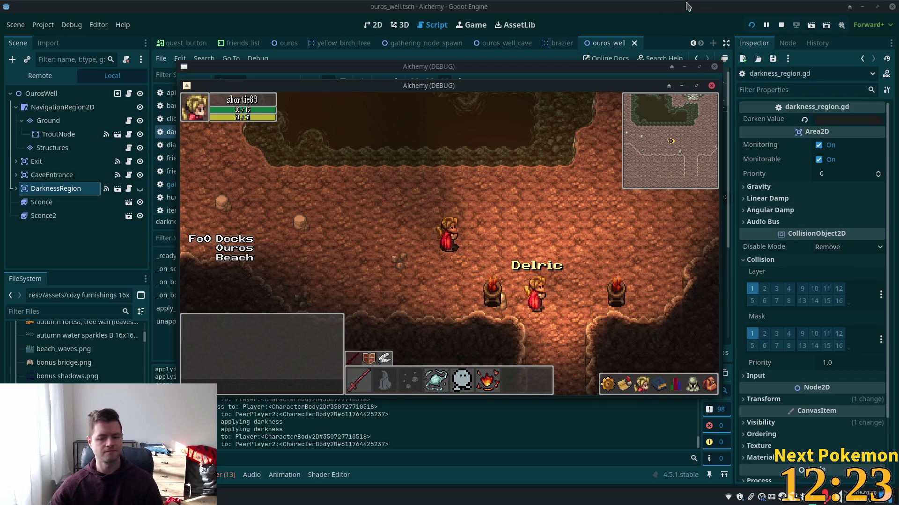
Step: Walk out of the caves to Ouros Well, then stop the game with F8
click(564, 307)
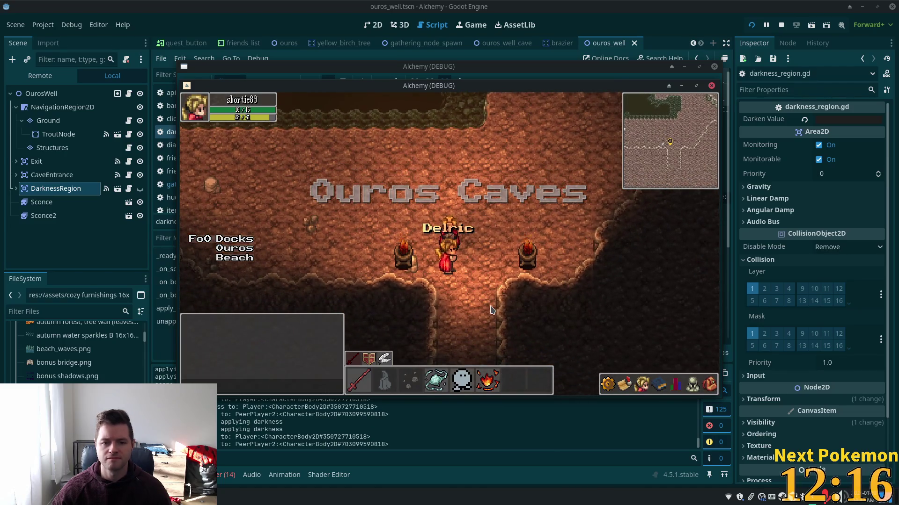
click(525, 304)
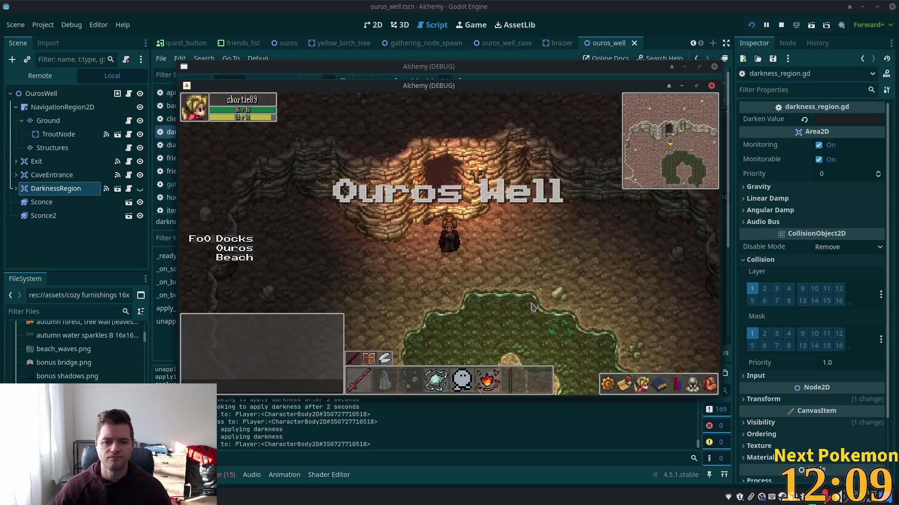
key(F8)
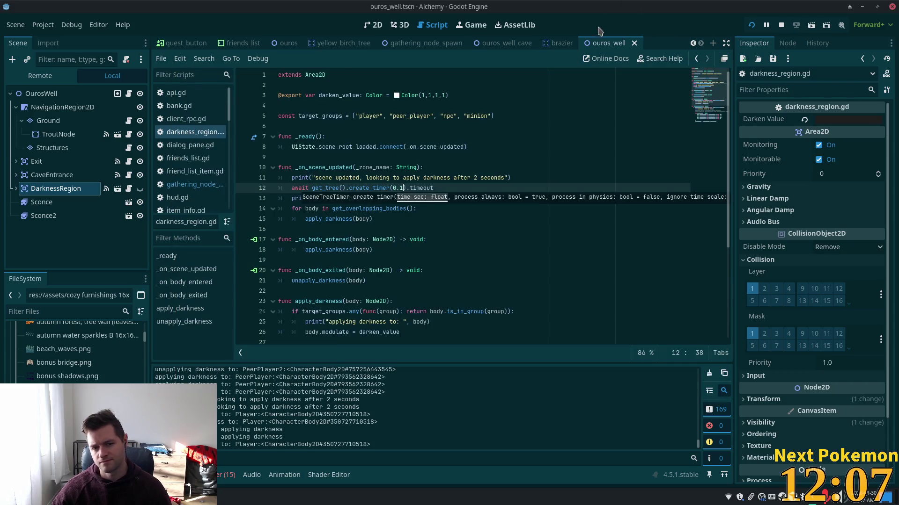
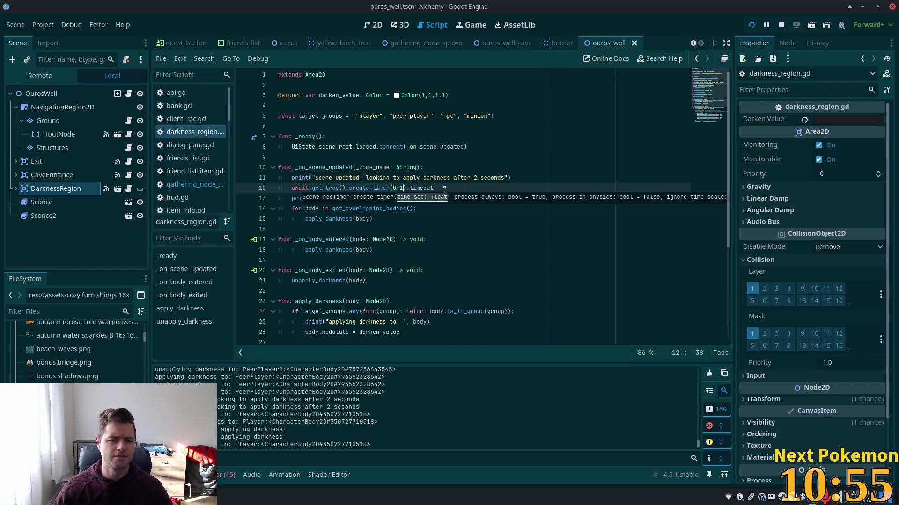
Step: Dismiss the create_timer popups and delete the '2 seconds passed' and 'scene updated' print lines
click(397, 138)
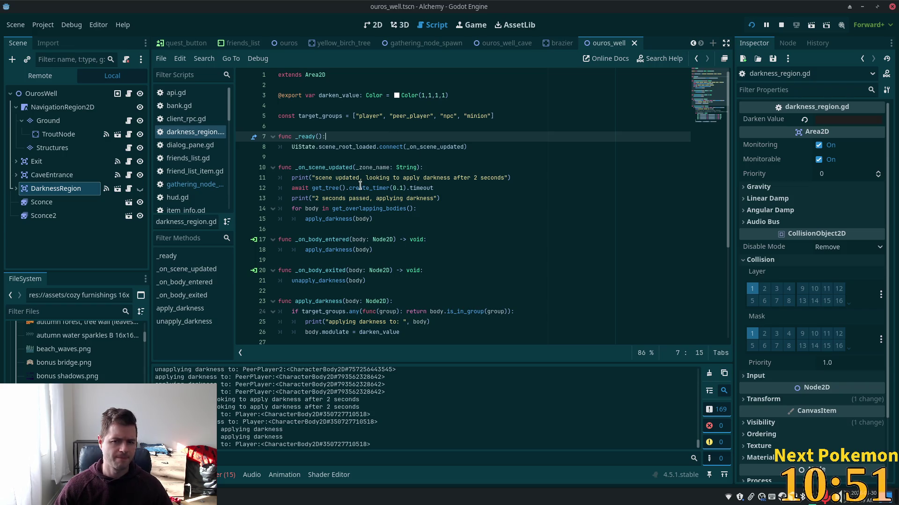
mouse_move(360, 186)
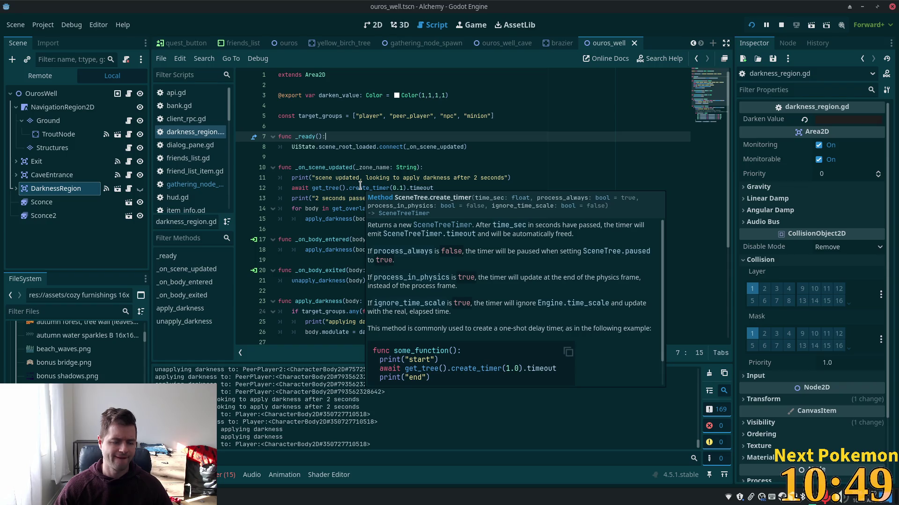
click(508, 153)
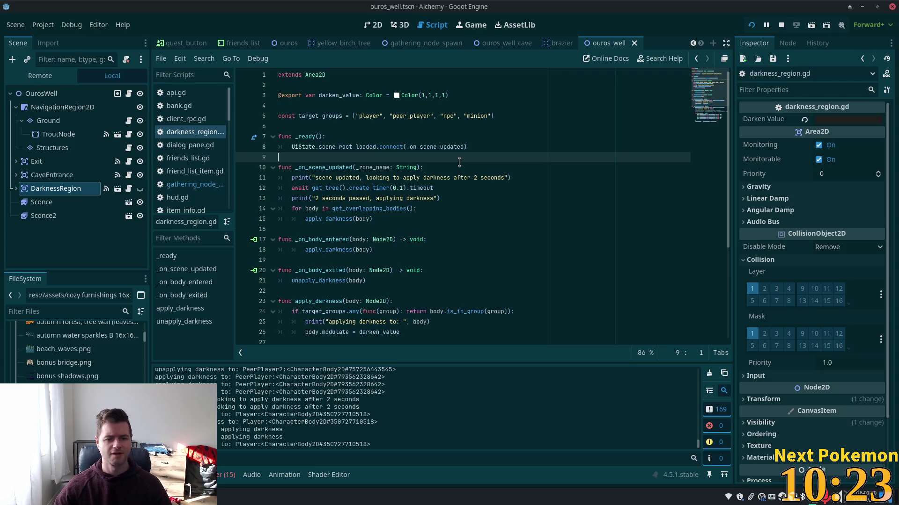
click(463, 168)
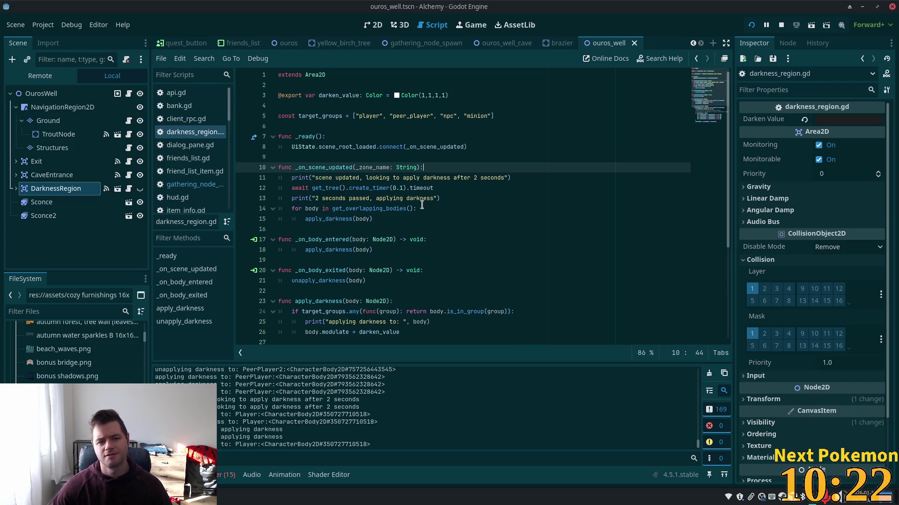
click(450, 196)
key(shift+Home)
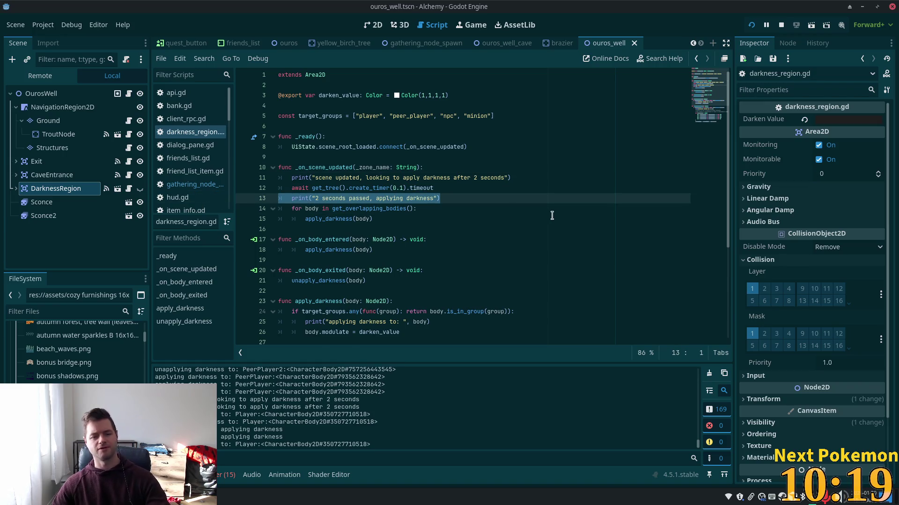
key(BackSpace)
key(BackSpace)
key(BackSpace)
click(513, 178)
key(shift+Home)
key(BackSpace)
key(BackSpace)
key(BackSpace)
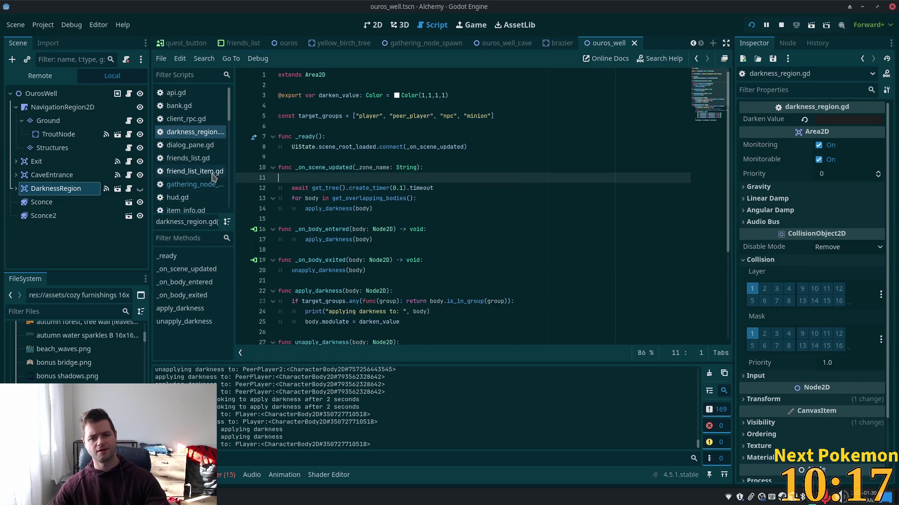
Step: Delete the 'applying darkness' and 'unapplying darkness' print statements from darkness_region.gd
click(449, 188)
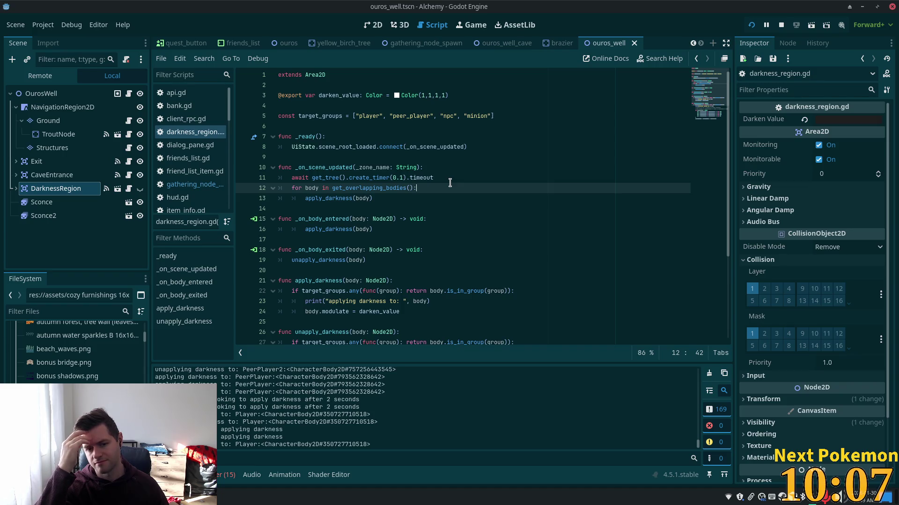
scroll(464, 195, down, 4)
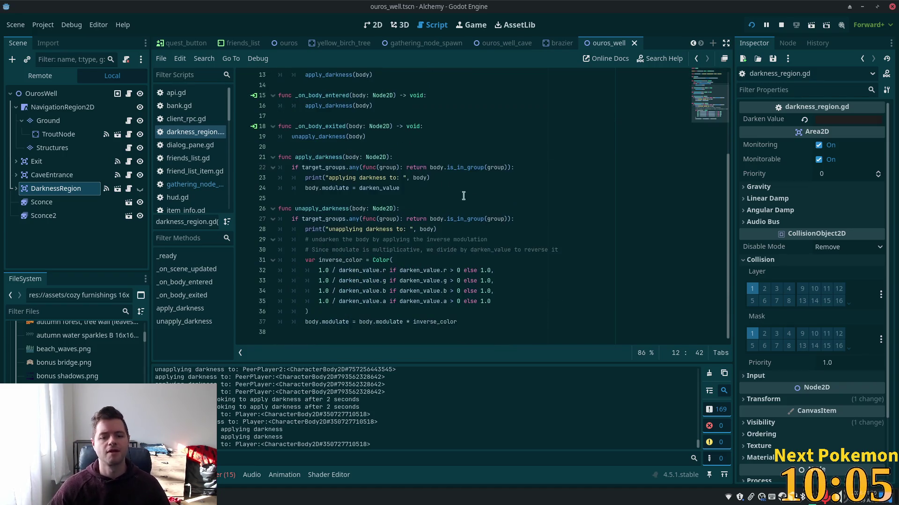
drag(428, 176, 218, 174)
key(BackSpace)
key(BackSpace)
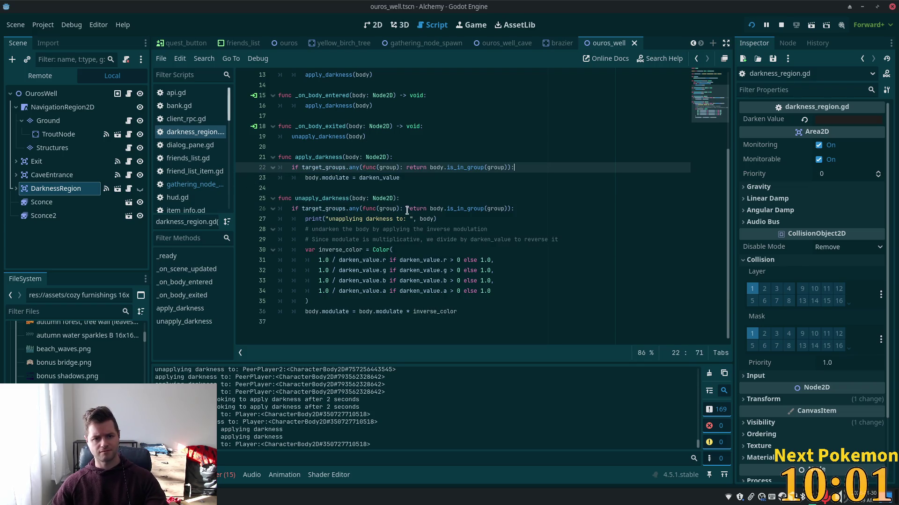
click(377, 196)
click(351, 209)
drag(436, 219, 227, 221)
key(BackSpace)
key(BackSpace)
Step: Comment out the _ready and _on_scene_updated functions with Ctrl+K
scroll(346, 158, up, 4)
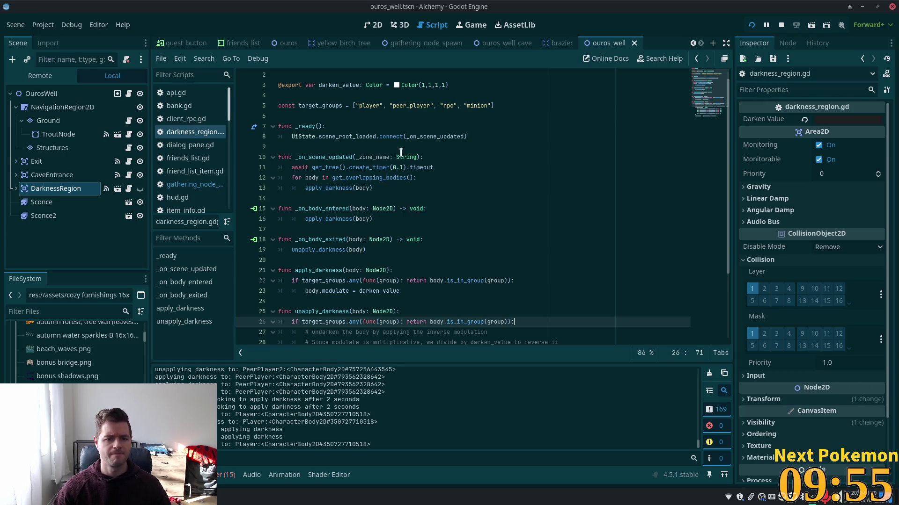
mouse_move(407, 189)
mouse_down()
mouse_move(276, 172)
mouse_move(252, 136)
mouse_move(227, 120)
mouse_up()
key(ctrl+k)
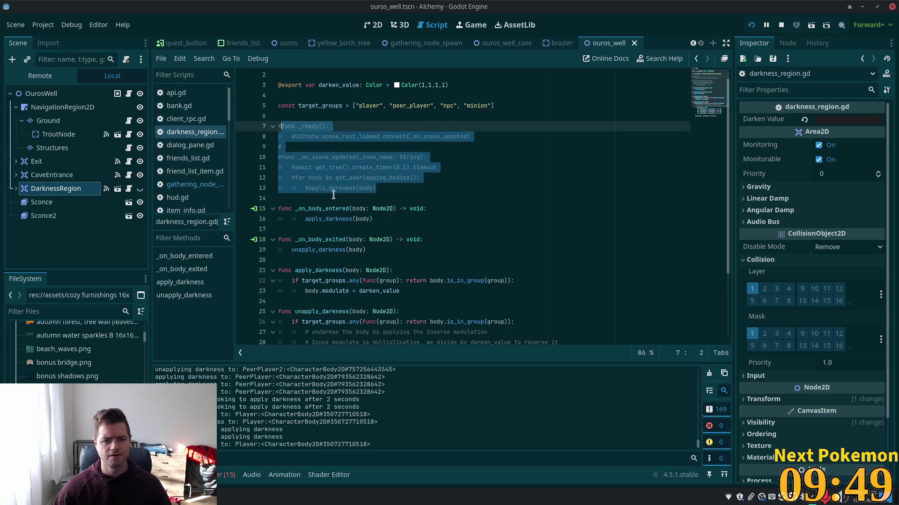
Step: Add a new _process function below the commented-out functions using autocomplete
click(300, 196)
key(Return)
key(Return)
key(Up)
text(_pro)
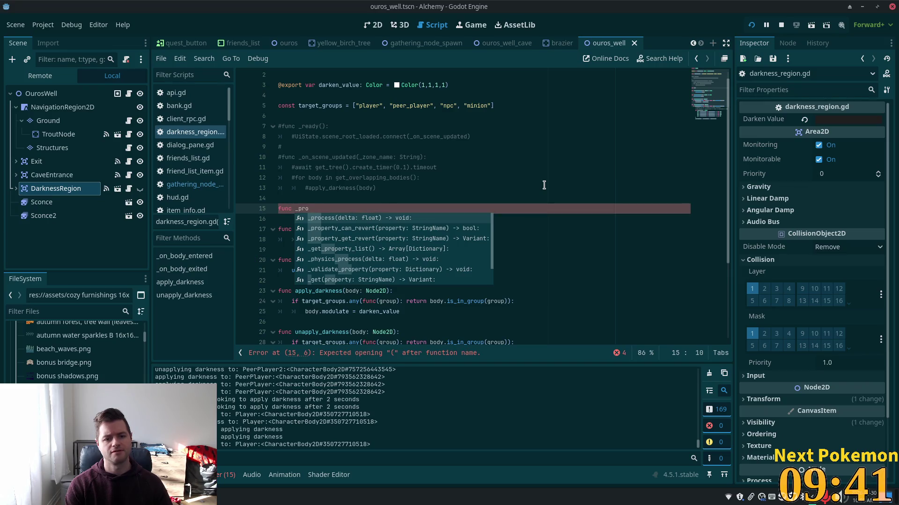
key(Return)
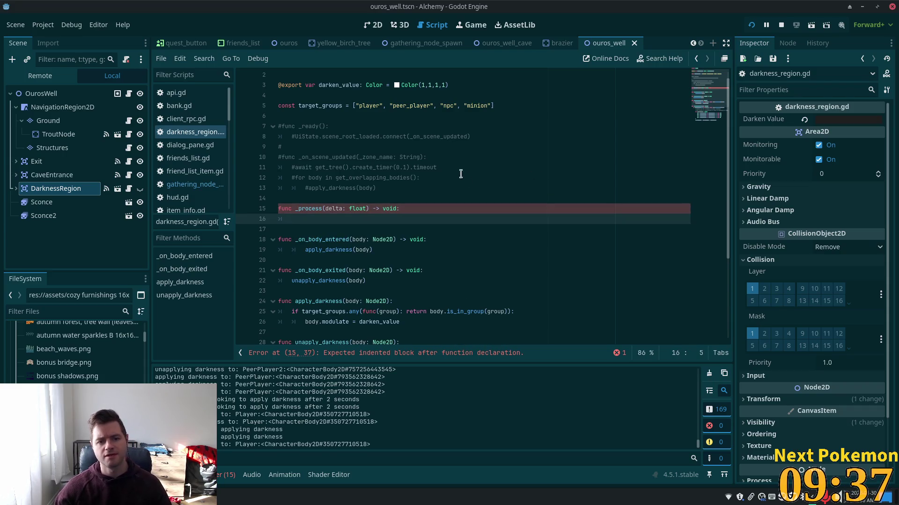
Step: Copy the overlapping-bodies loop into _process and uncomment its apply_darkness(body) call
drag(395, 188, 295, 178)
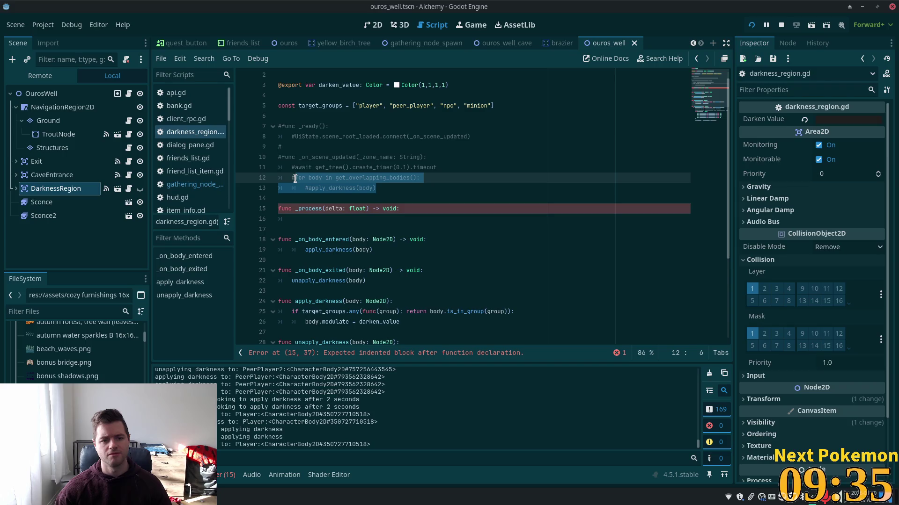
key(ctrl+c)
click(314, 219)
key(ctrl+v)
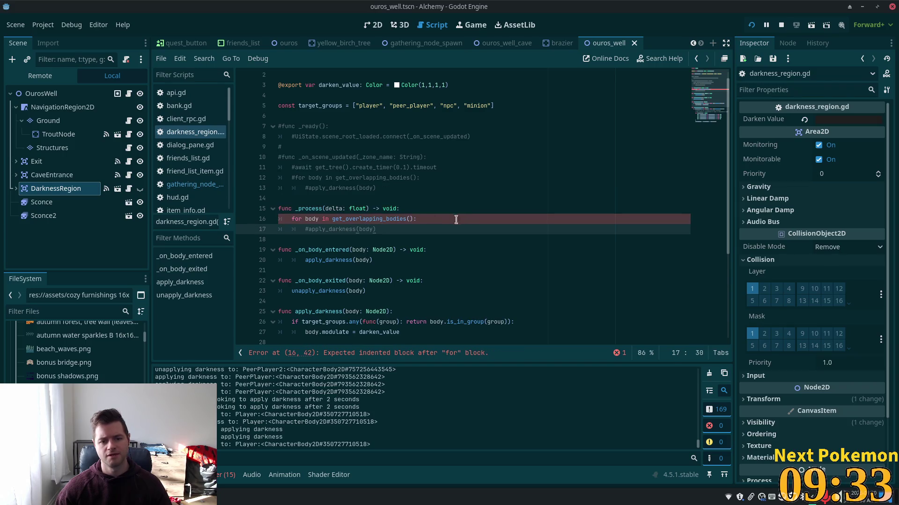
drag(287, 219, 279, 218)
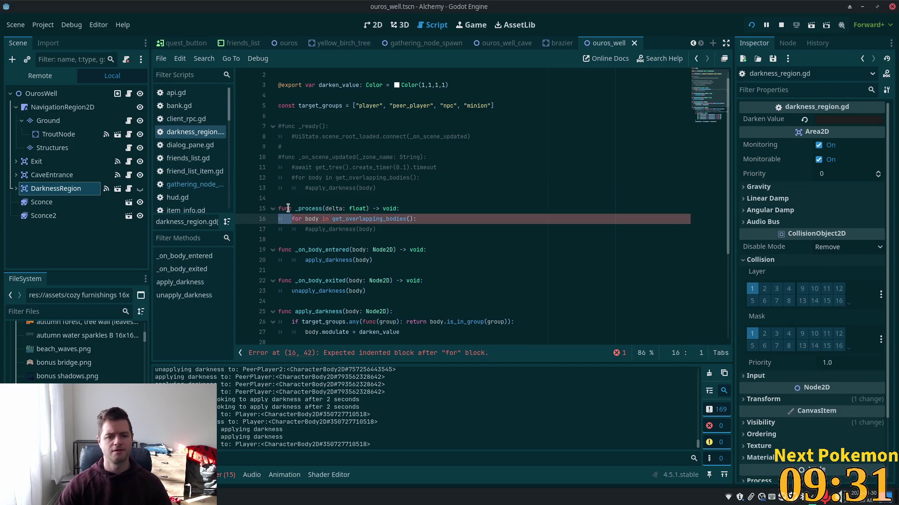
click(305, 229)
key(Delete)
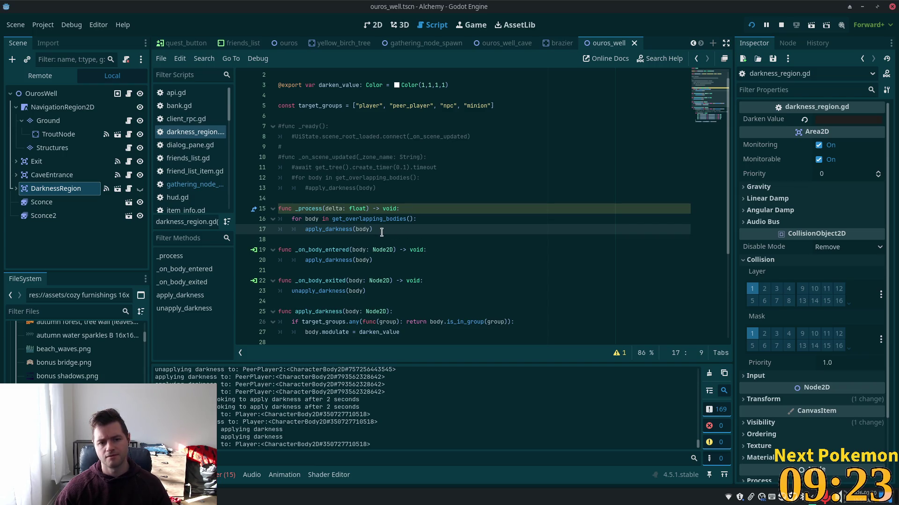
Step: Save the script and run the game with F5
click(447, 179)
key(ctrl+s)
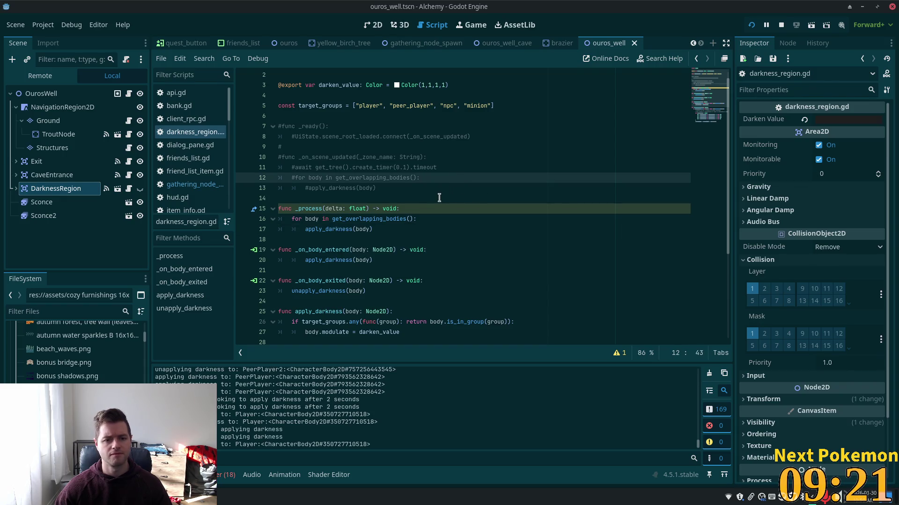
key(F5)
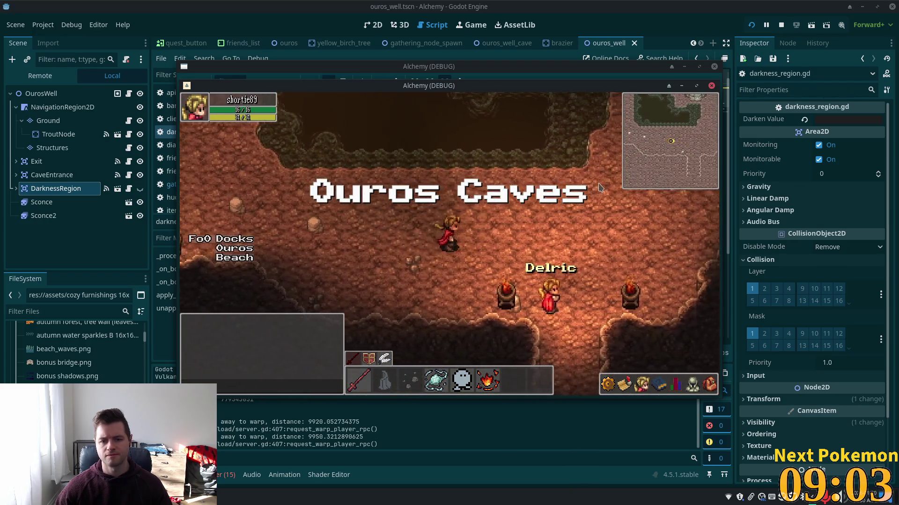
Step: Walk the player out to Ouros Well, back into Ouros Caves, and east toward the other player
key(Down)
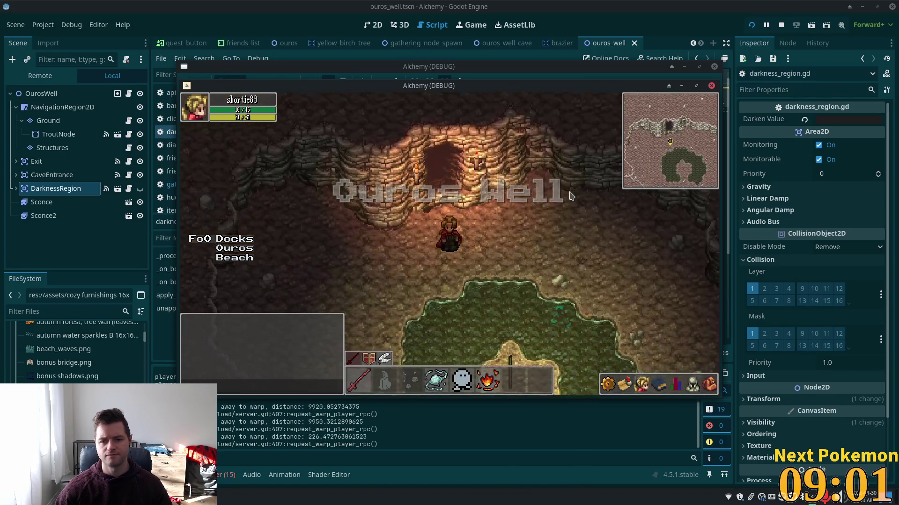
key(Up)
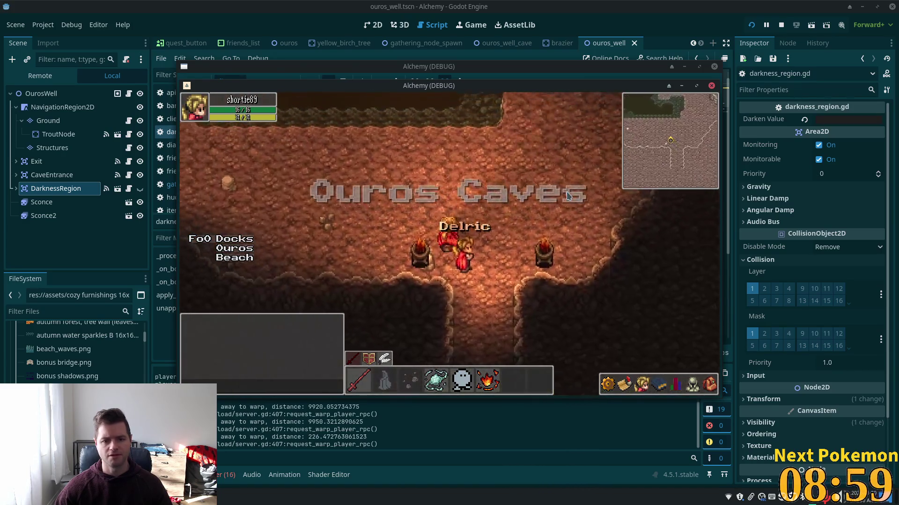
key(Right)
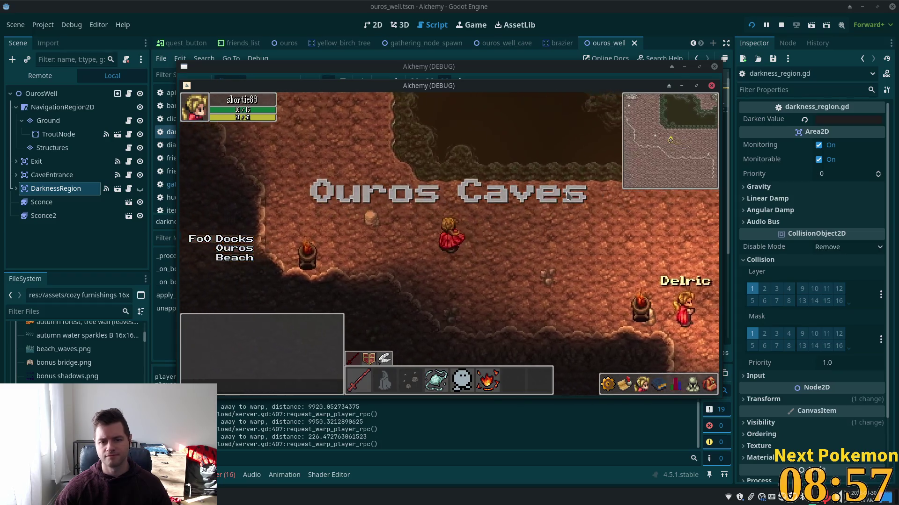
key(Right)
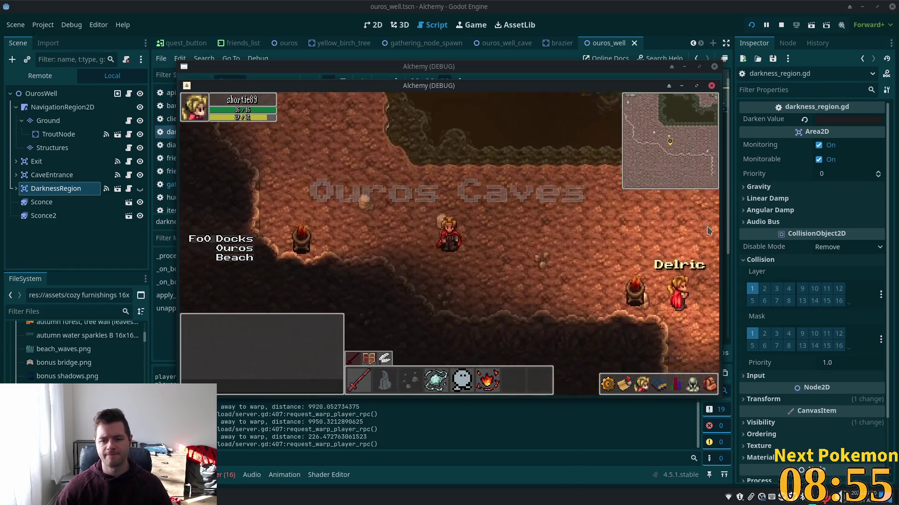
Step: Bring the second debug window to the front, then select the old Fixes entry in the to-do notes
drag(226, 85, 354, 120)
click(354, 66)
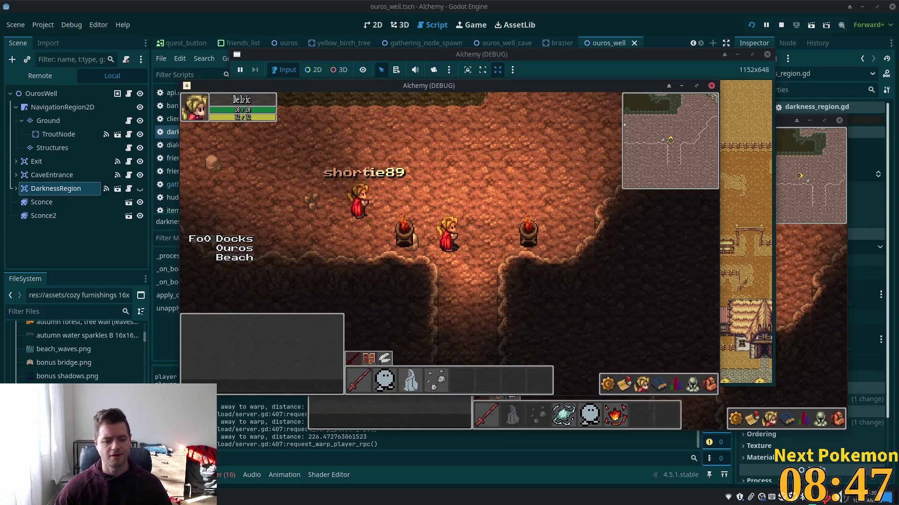
key(alt+Tab)
mouse_move(520, 173)
mouse_down()
mouse_move(187, 173)
mouse_move(199, 173)
mouse_up()
Step: Write the Fixes entry 'Fix issue with shadows not being applied on scene switched' and save the notes
text(d)
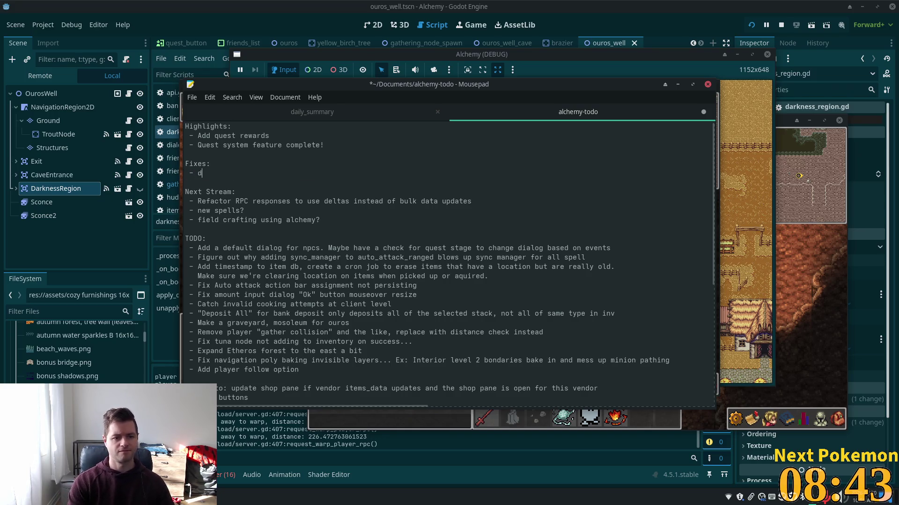
key(BackSpace)
text(Fix issue wi)
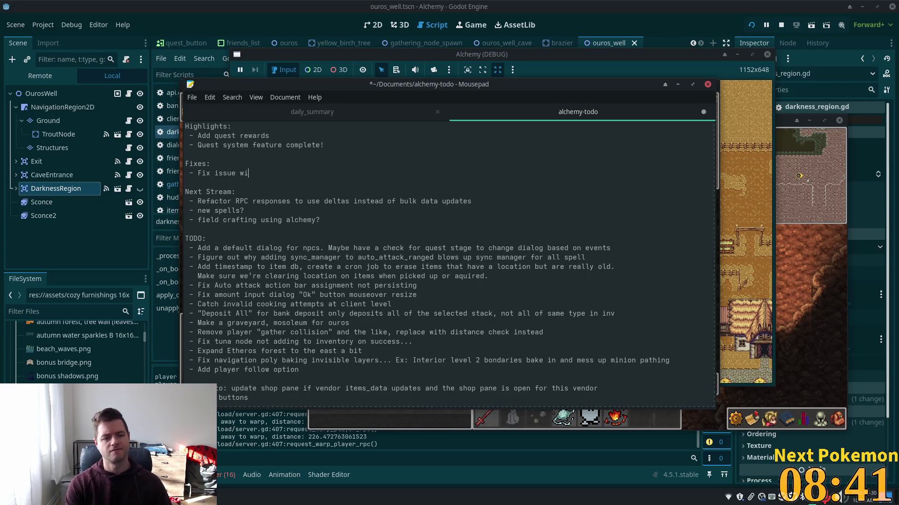
text(th dar)
text(knes)
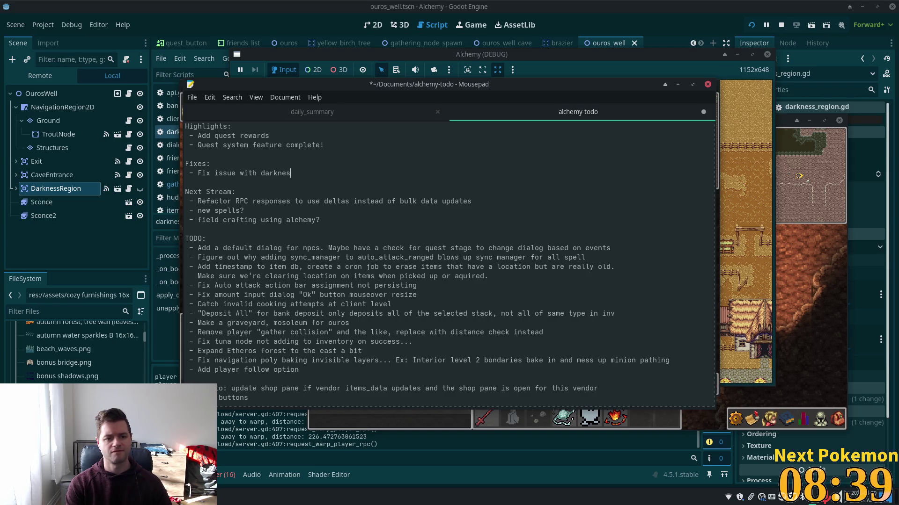
key(BackSpace)
key(BackSpace)
key(BackSpace)
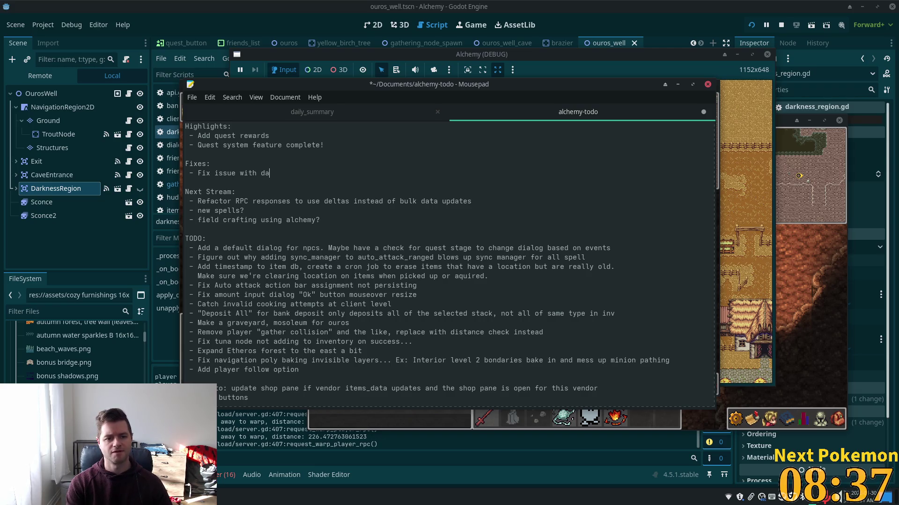
text(shadows not )
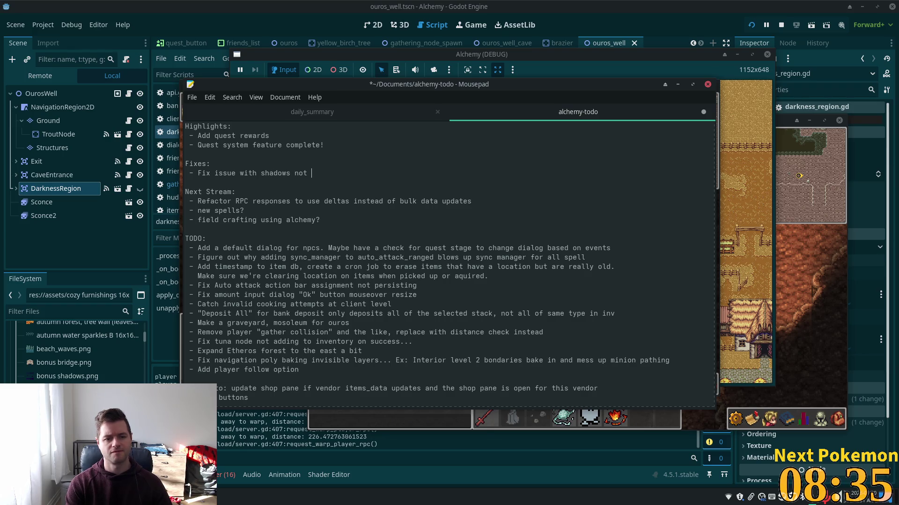
text(bein)
key(BackSpace)
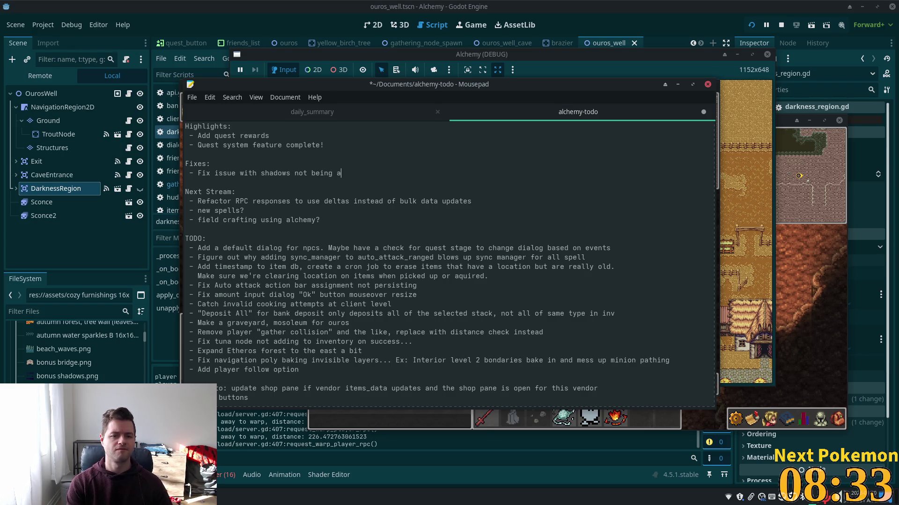
text(ppl)
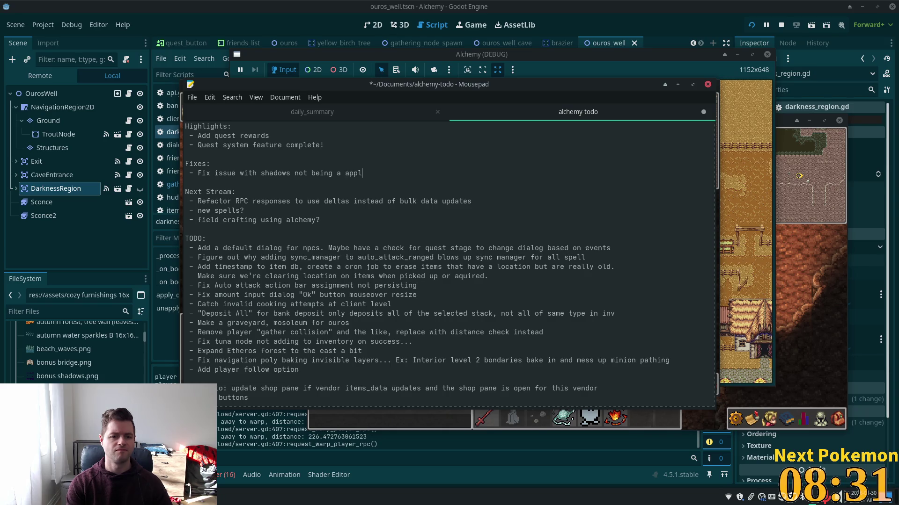
key(BackSpace)
key(BackSpace)
key(BackSpace)
key(BackSpace)
key(BackSpace)
text(ppl)
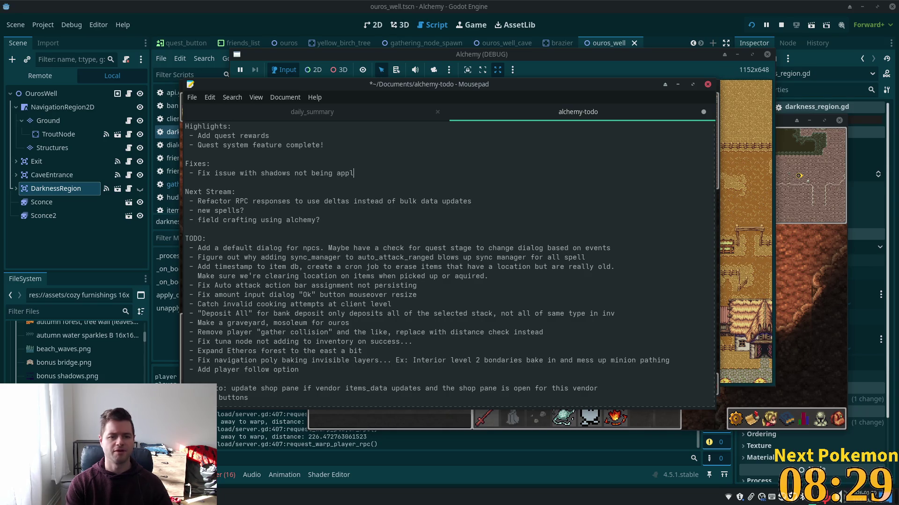
text(ied on scene)
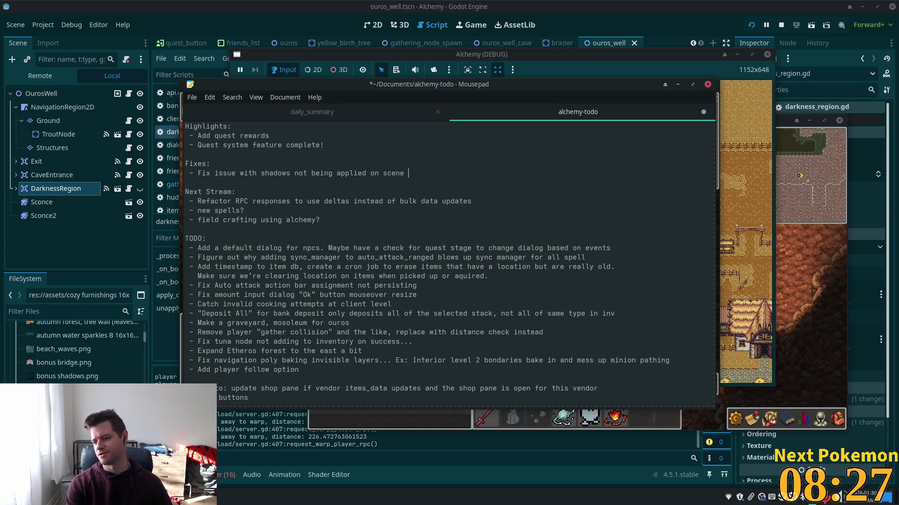
text( tche)
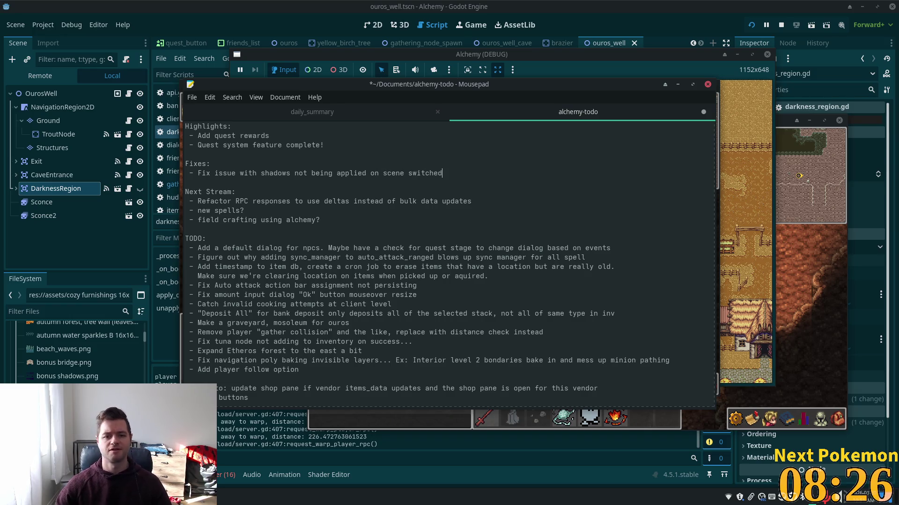
key(ctrl+s)
click(611, 32)
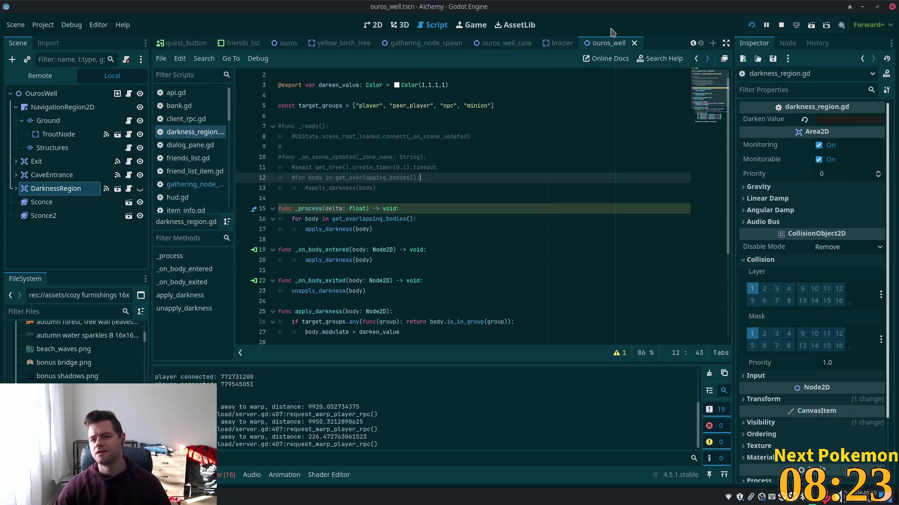
Step: Show the debugger's Errors list below the darkness_region.gd script
click(449, 195)
click(359, 218)
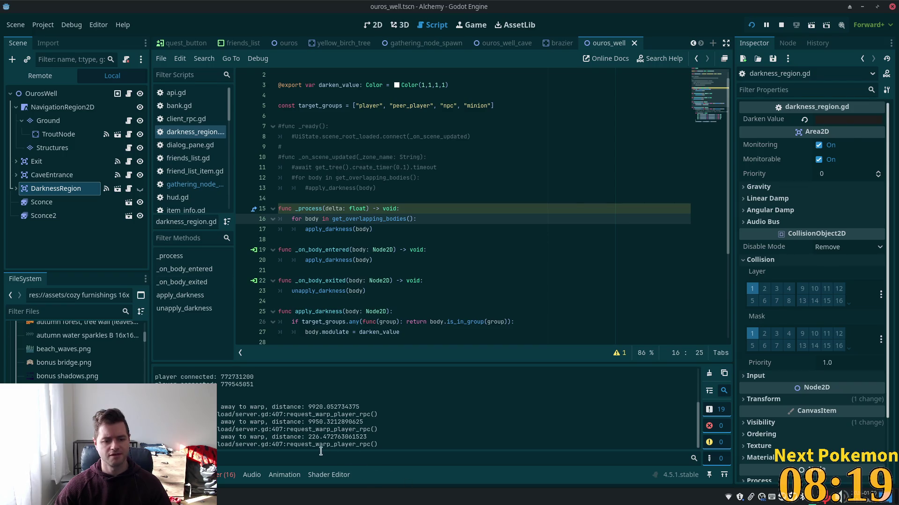
click(225, 475)
scroll(278, 424, down, 3)
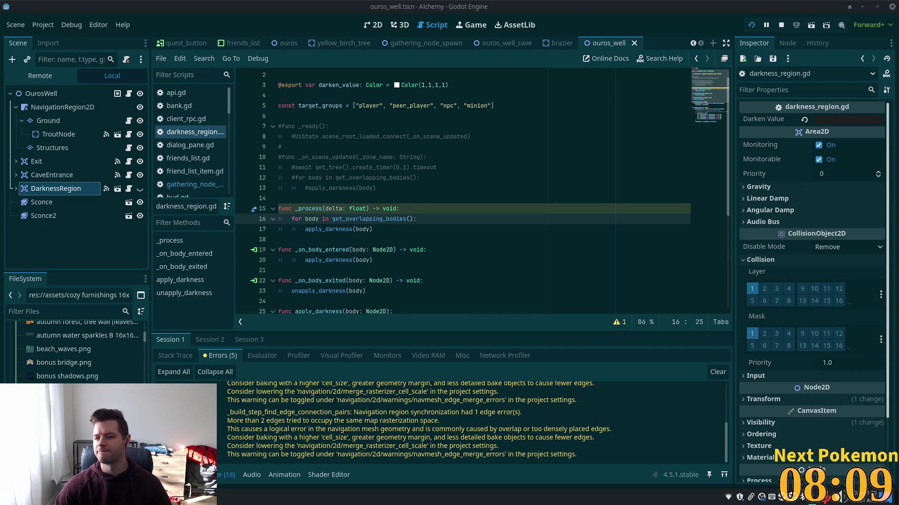
Step: Delete the commented-out _ready and _on_scene_updated code block
click(365, 188)
scroll(402, 171, up, 1)
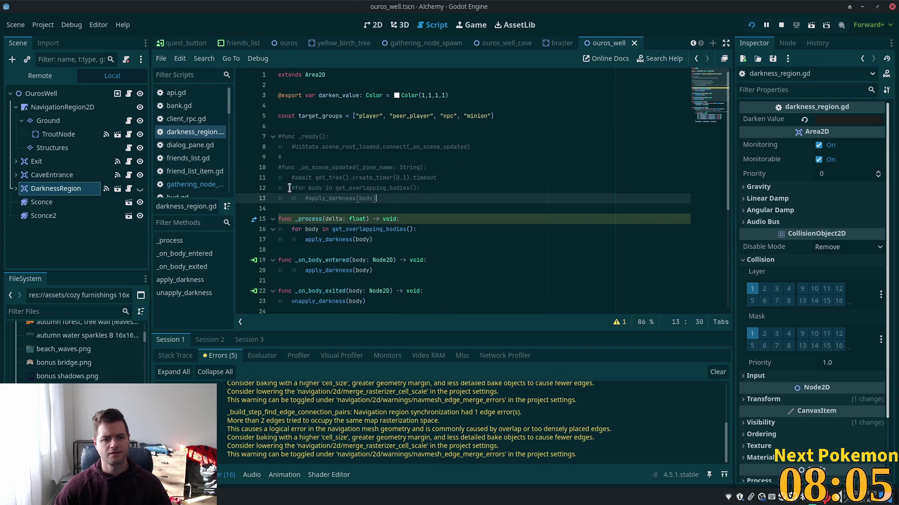
drag(398, 198, 230, 130)
key(BackSpace)
key(BackSpace)
key(BackSpace)
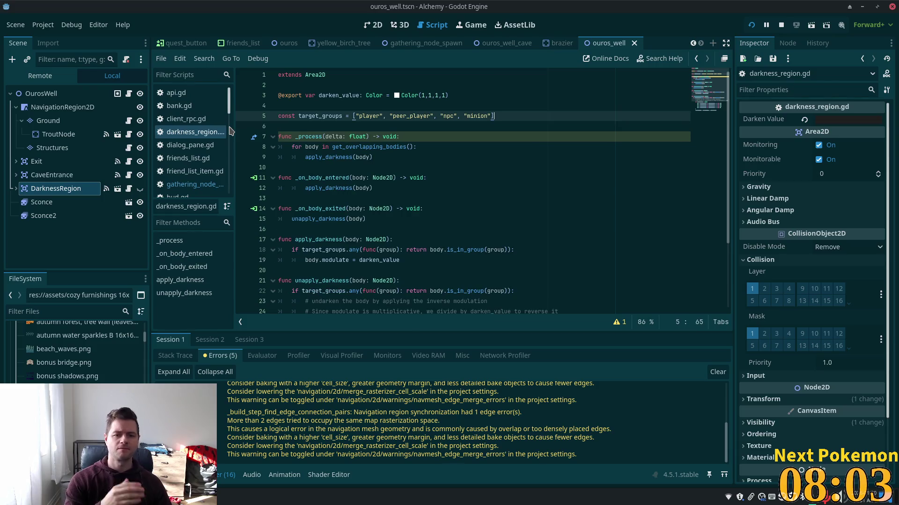
Step: View and then dismiss the documentation for the _process function
click(346, 138)
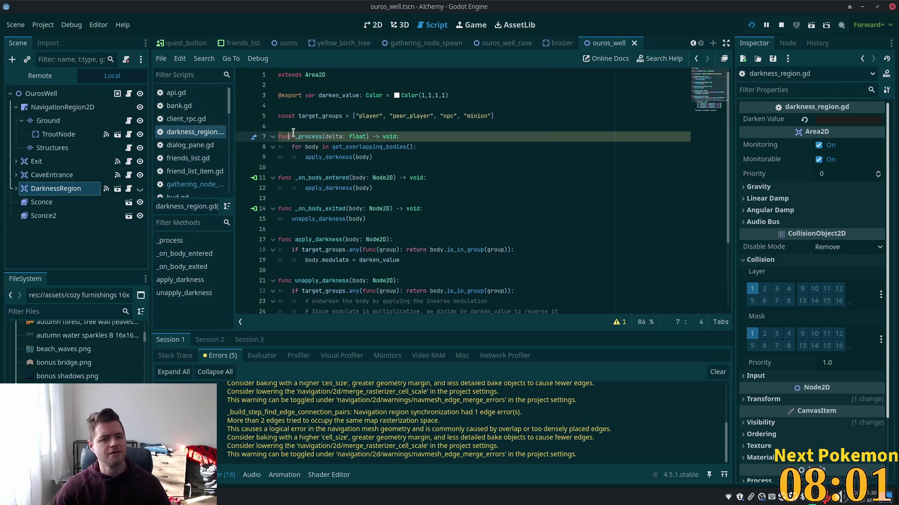
click(316, 137)
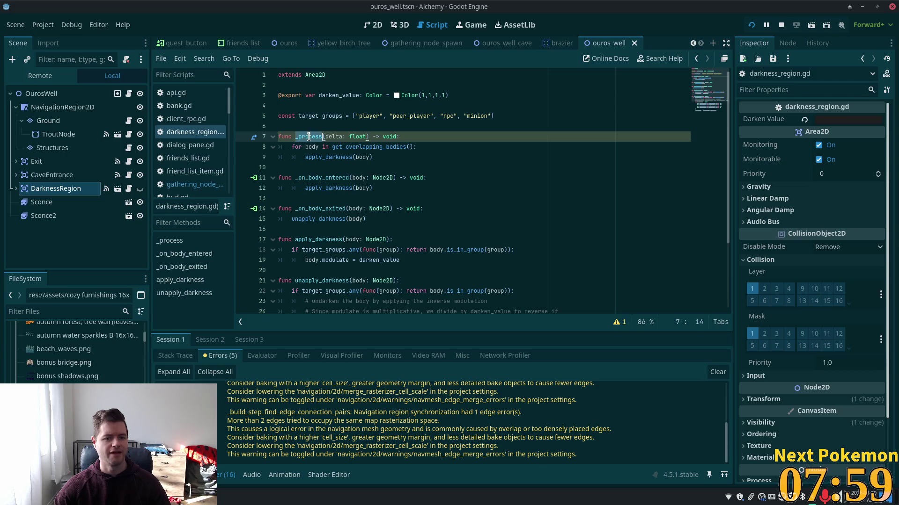
click(281, 147)
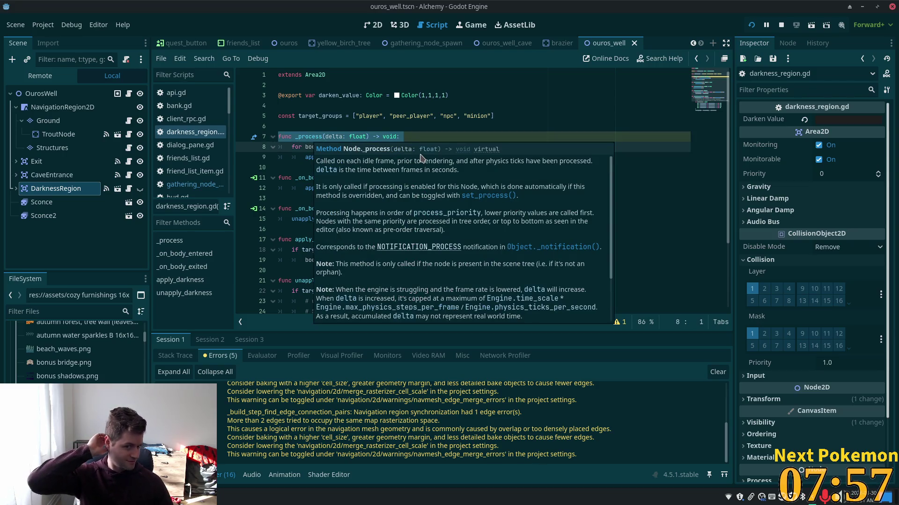
click(503, 106)
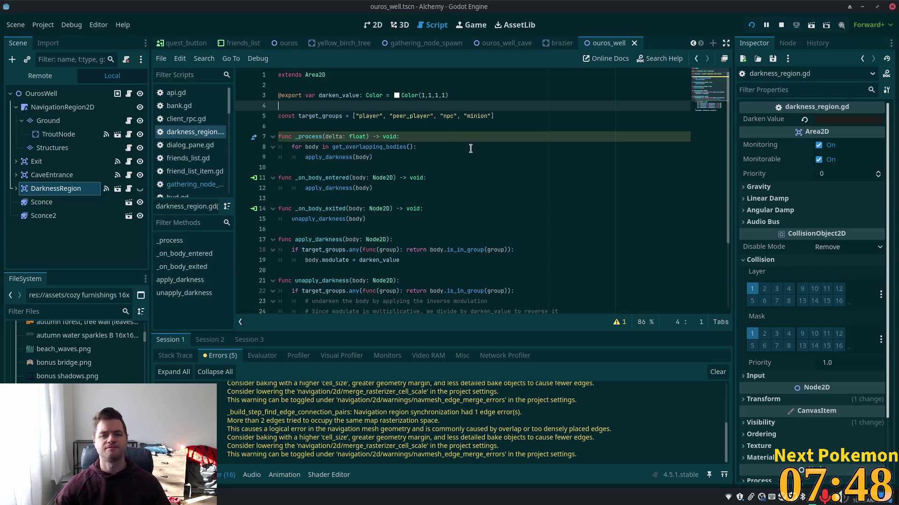
click(479, 167)
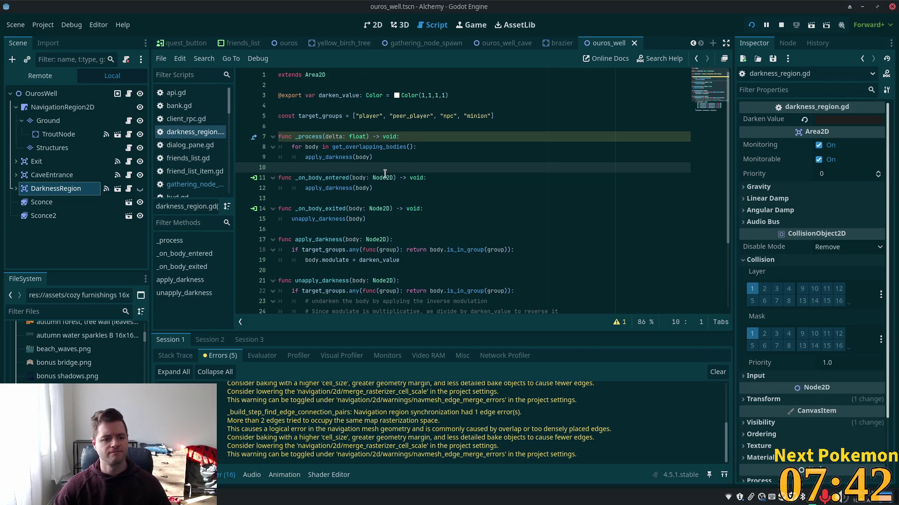
Step: Collapse the assets folder, browse the FileSystem to the characters files, then return to the running game
click(55, 311)
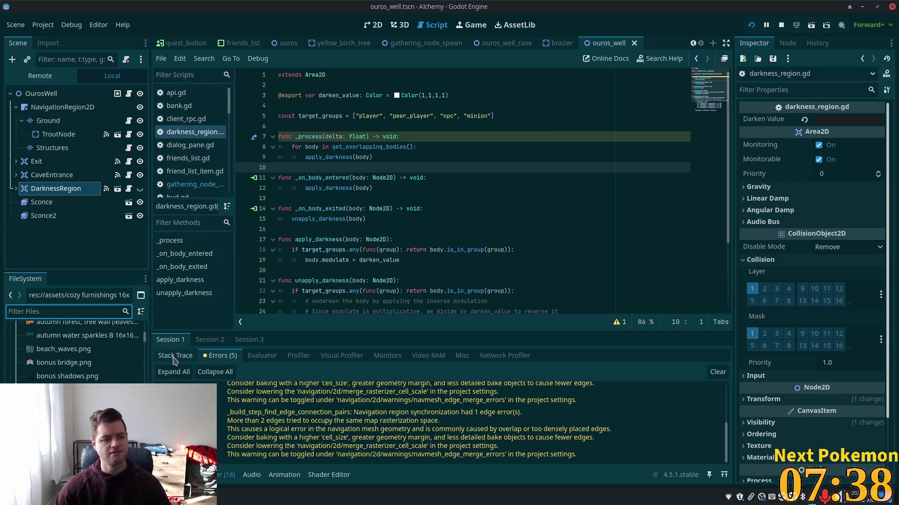
scroll(82, 349, down, 8)
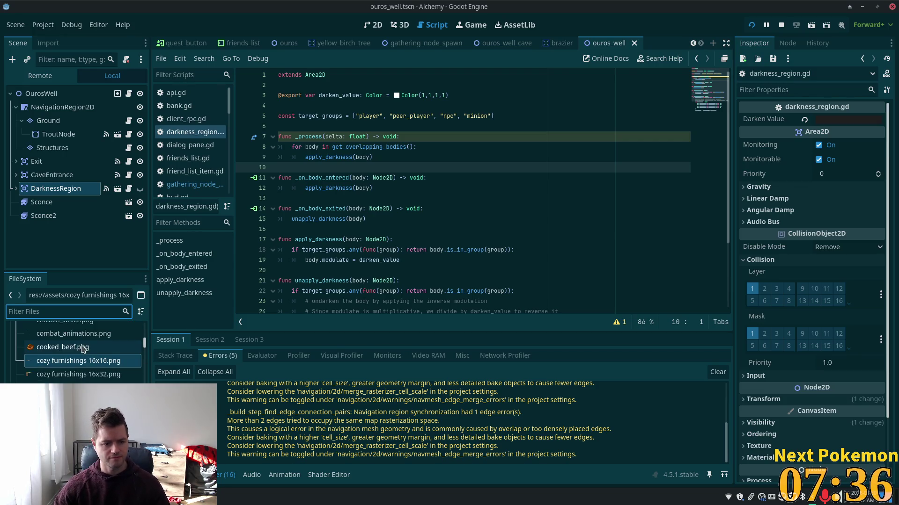
scroll(82, 348, down, 2)
drag(145, 352, 143, 320)
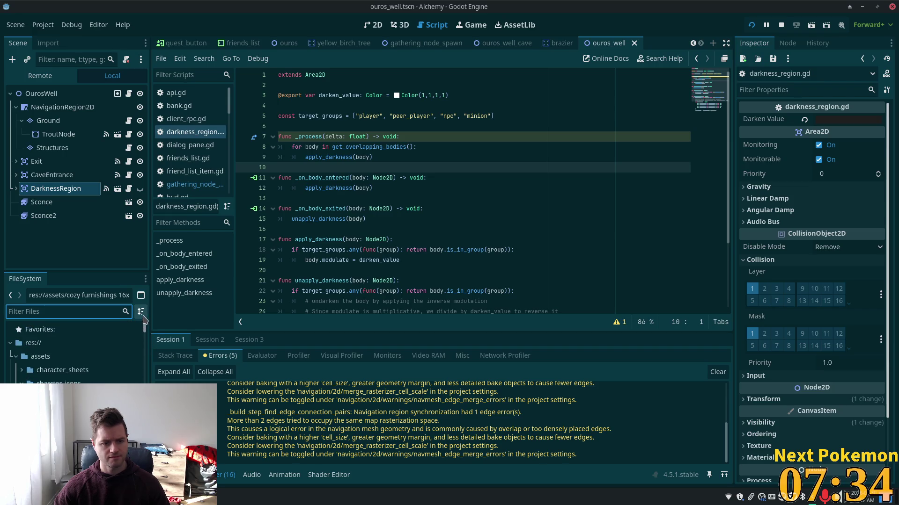
click(16, 356)
scroll(74, 355, down, 5)
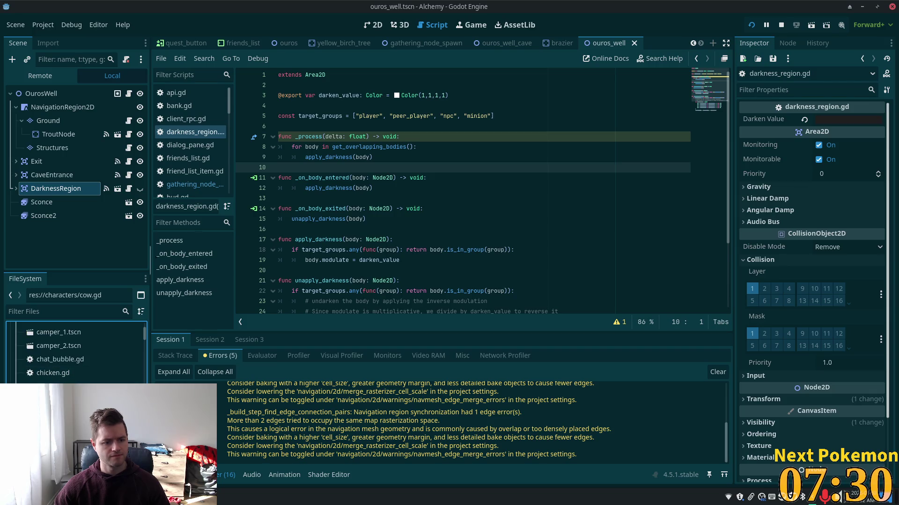
scroll(77, 353, down, 5)
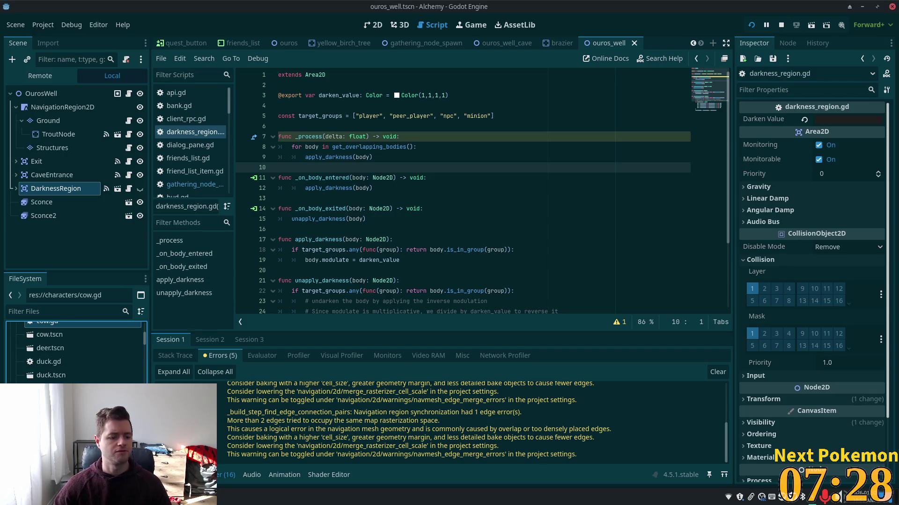
scroll(75, 351, up, 1)
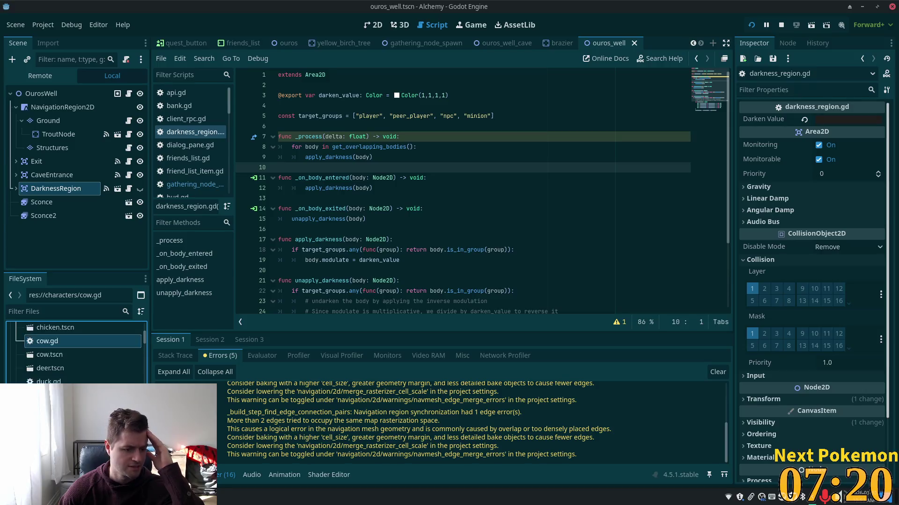
scroll(75, 354, up, 3)
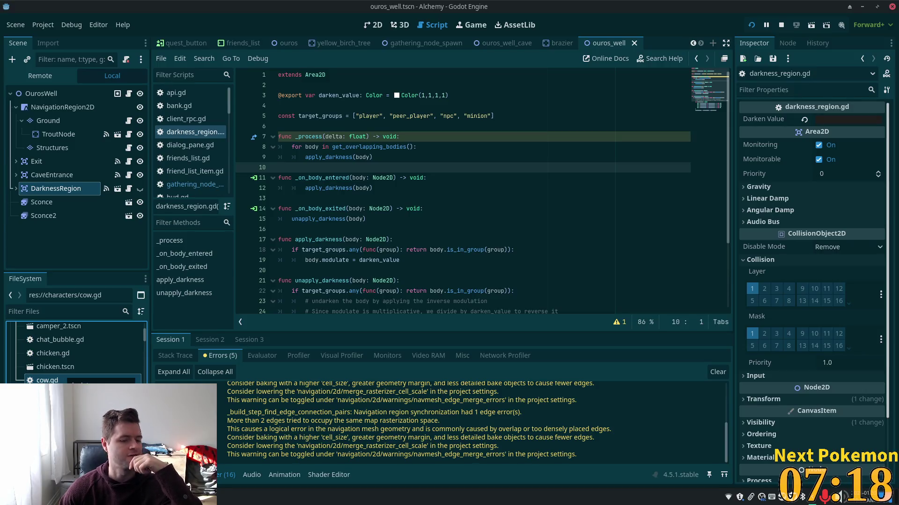
scroll(75, 351, up, 2)
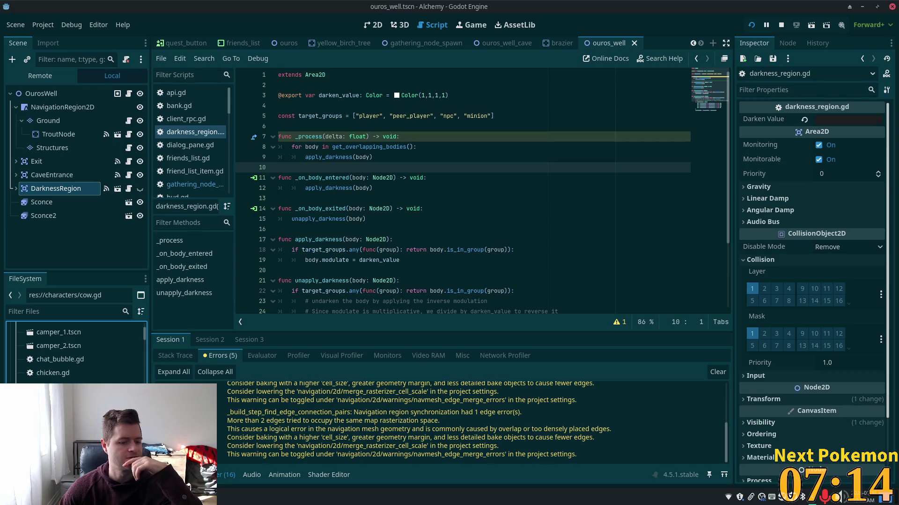
click(248, 497)
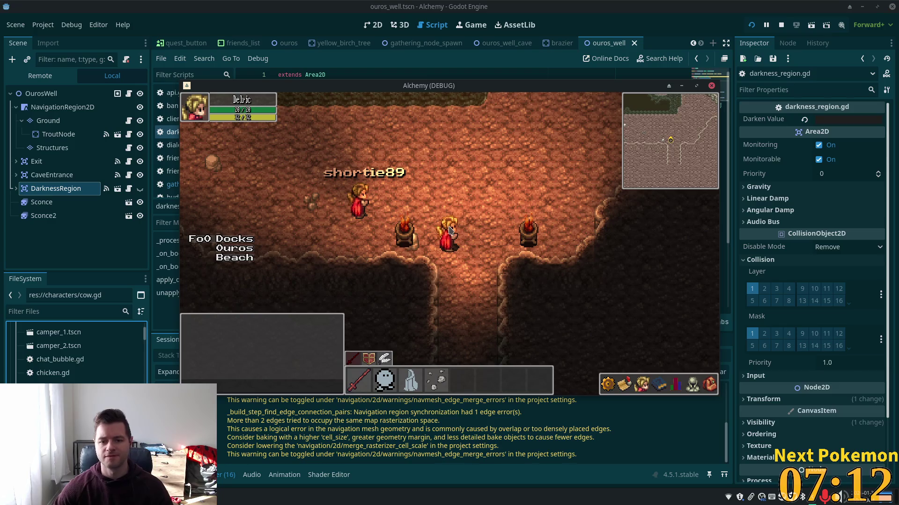
Step: Walk the character out of the cave, past Ouros Well, east into the village farm
key(Up)
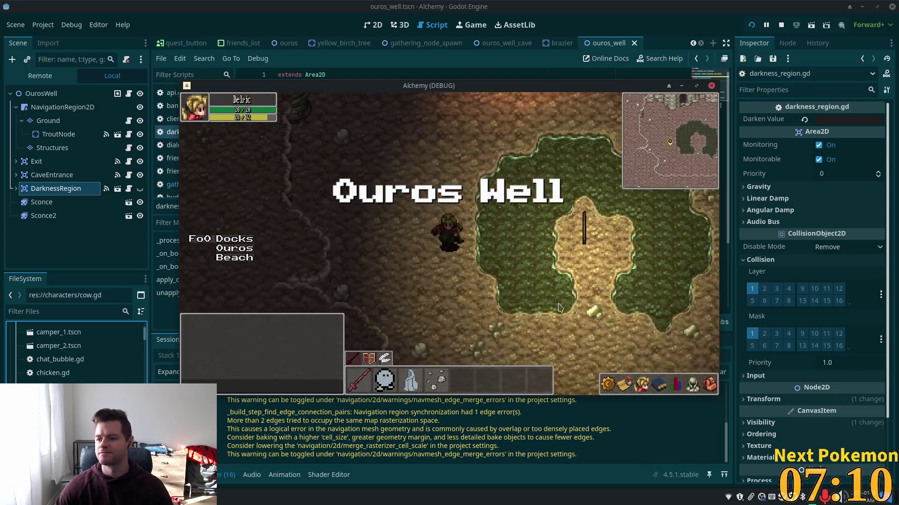
key(Up)
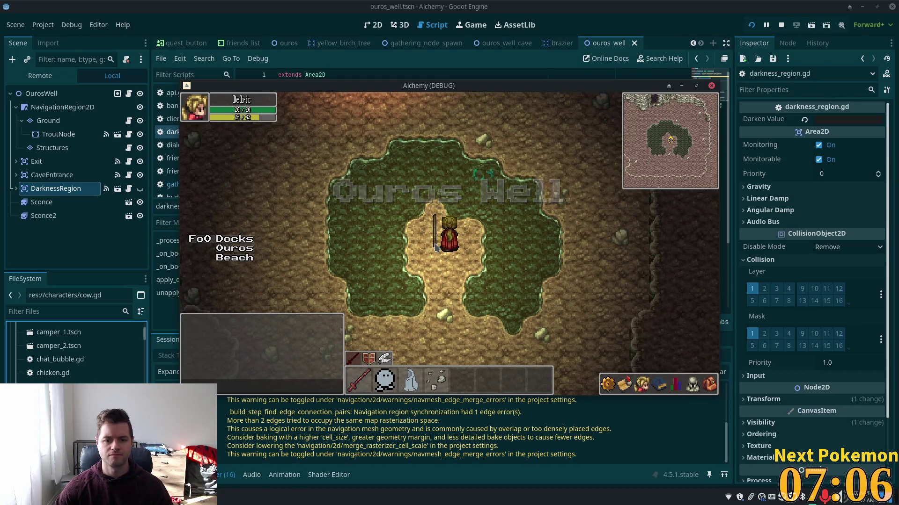
key(Right)
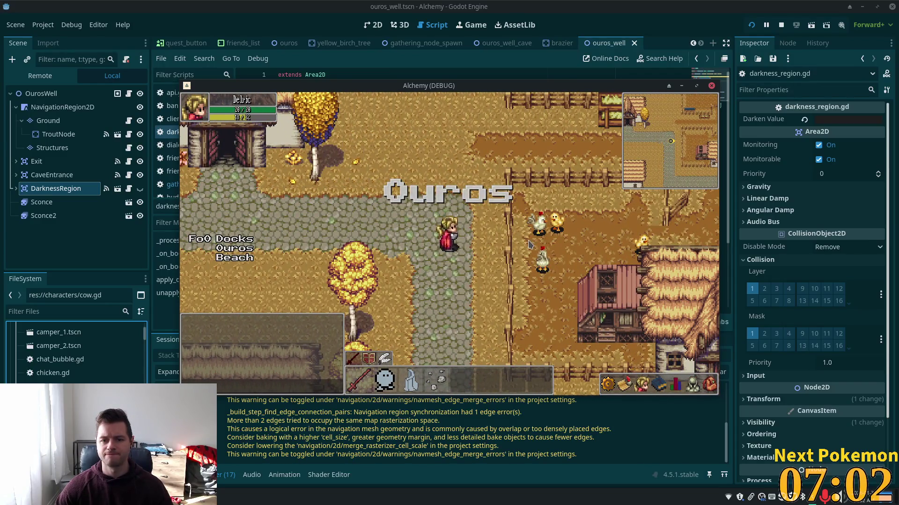
key(Up)
key(Down)
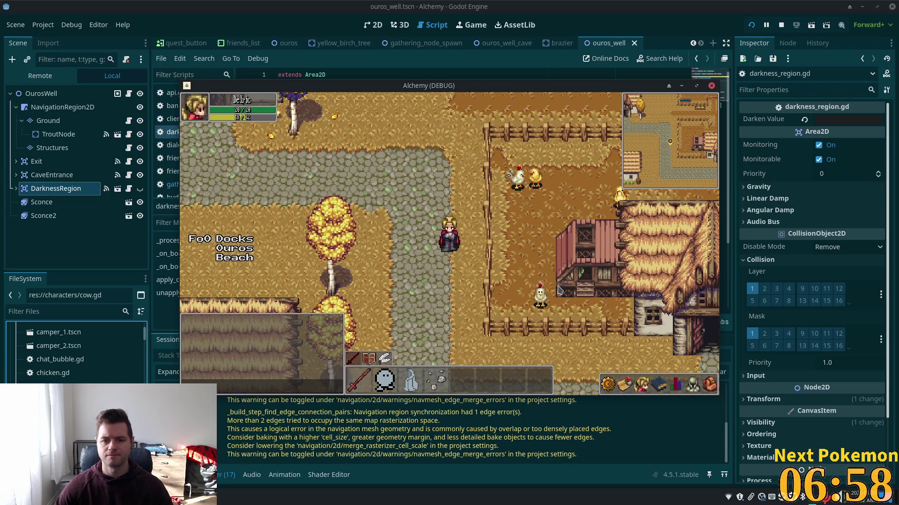
key(Right)
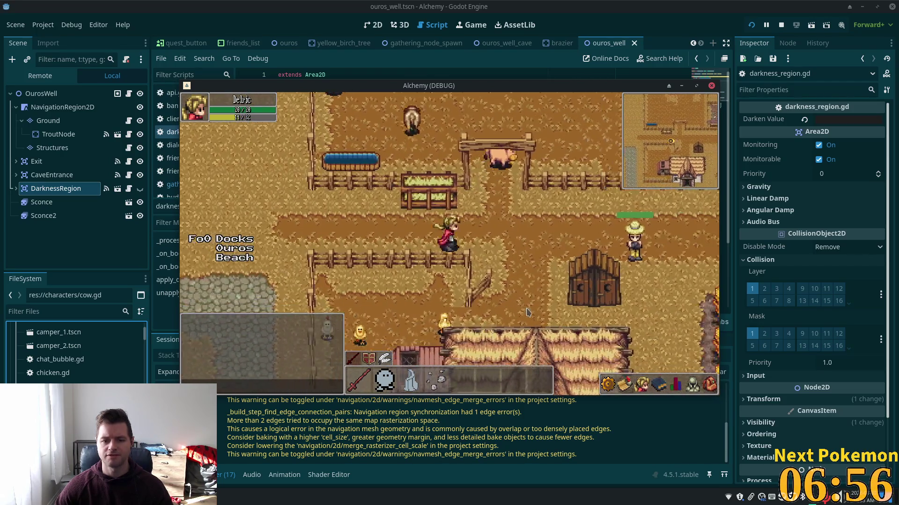
key(Down)
Step: Open the stats and equipment panels, target a nearby chicken, and open the friends list
click(676, 386)
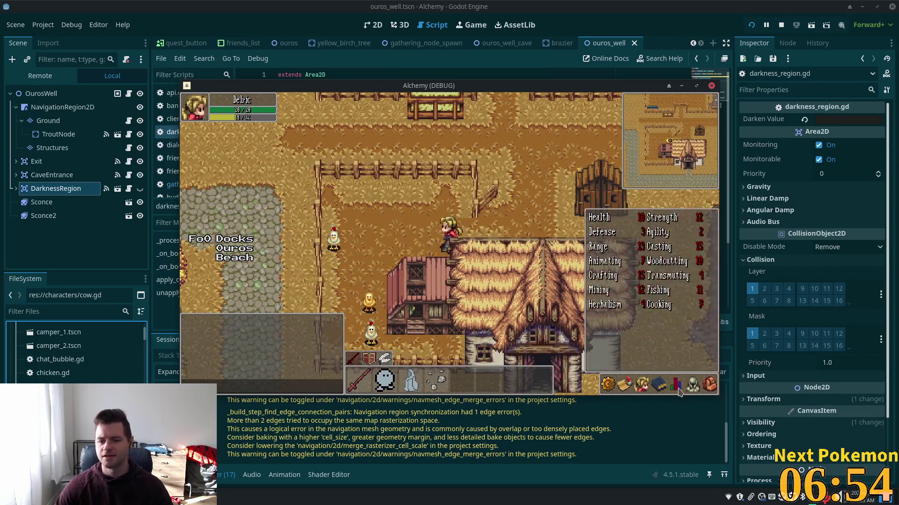
key(Left)
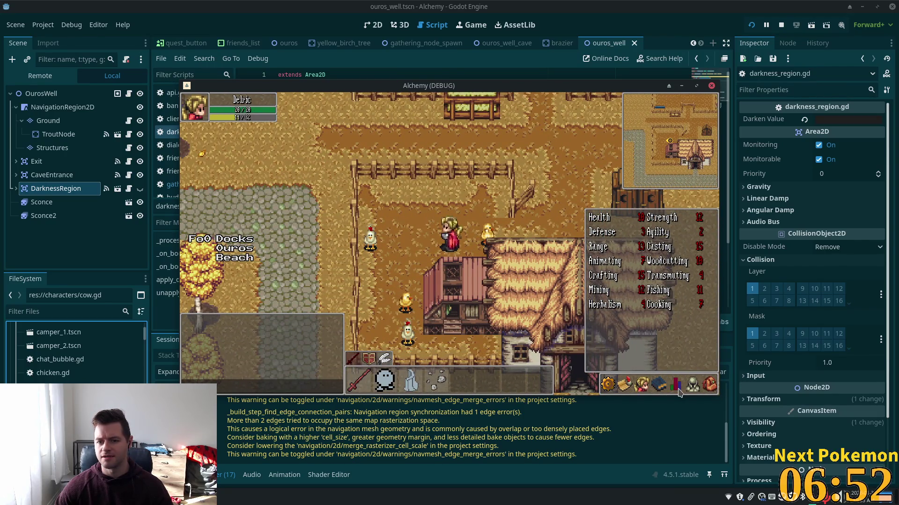
key(Left)
click(694, 385)
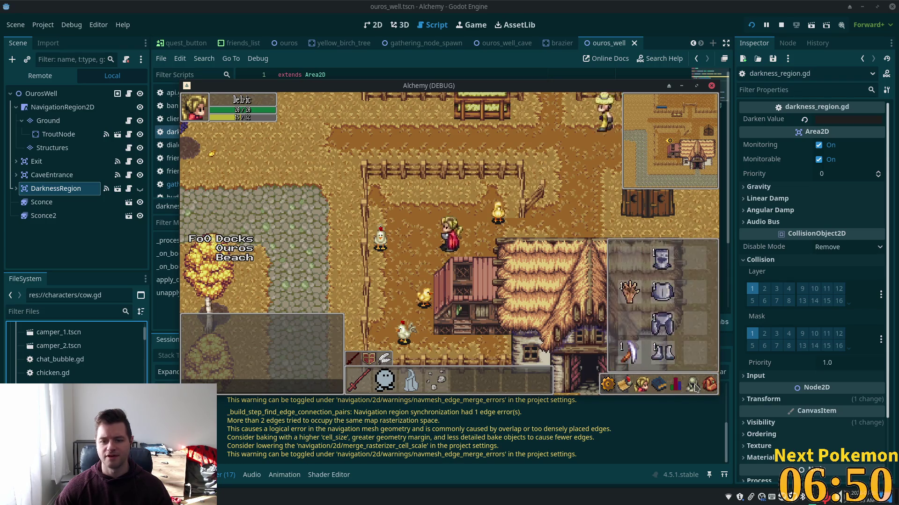
key(Left)
click(397, 237)
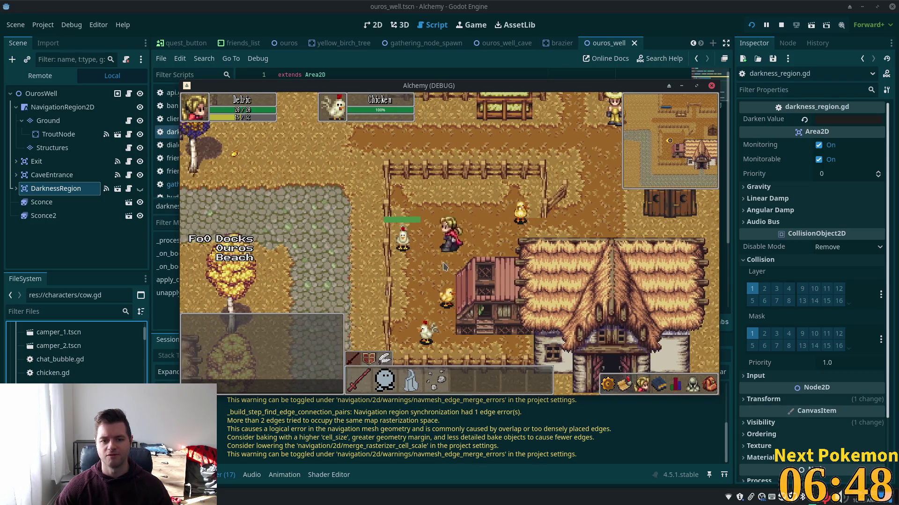
key(Left)
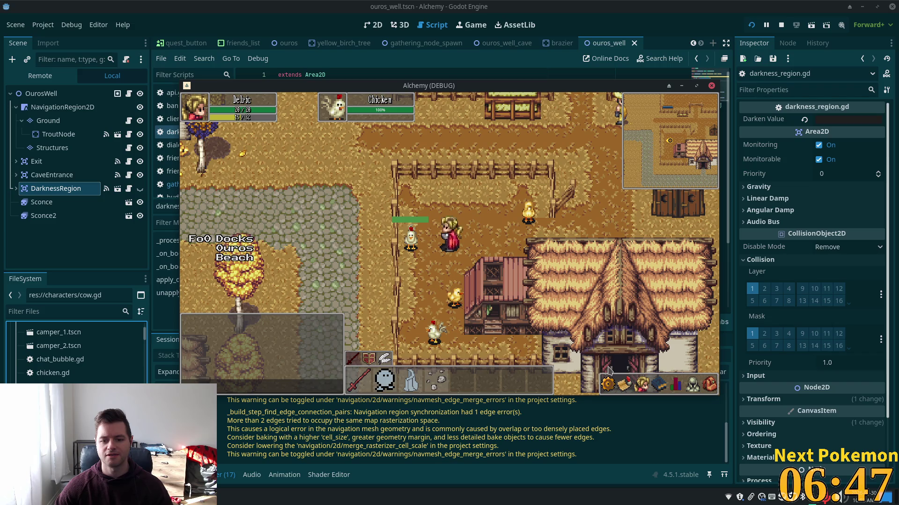
click(608, 383)
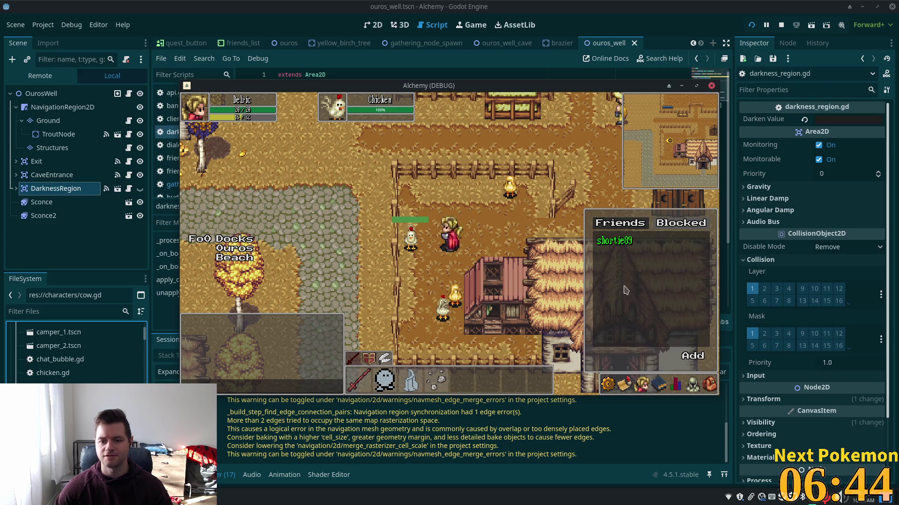
Step: Open the skills panel on the casting category showing Heat Wave, Stone Wave and Stone Barrage
click(646, 387)
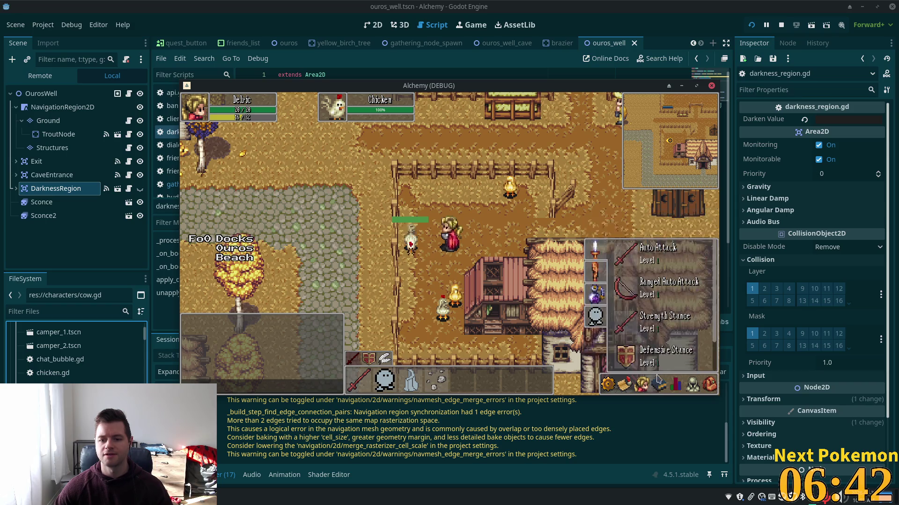
click(598, 269)
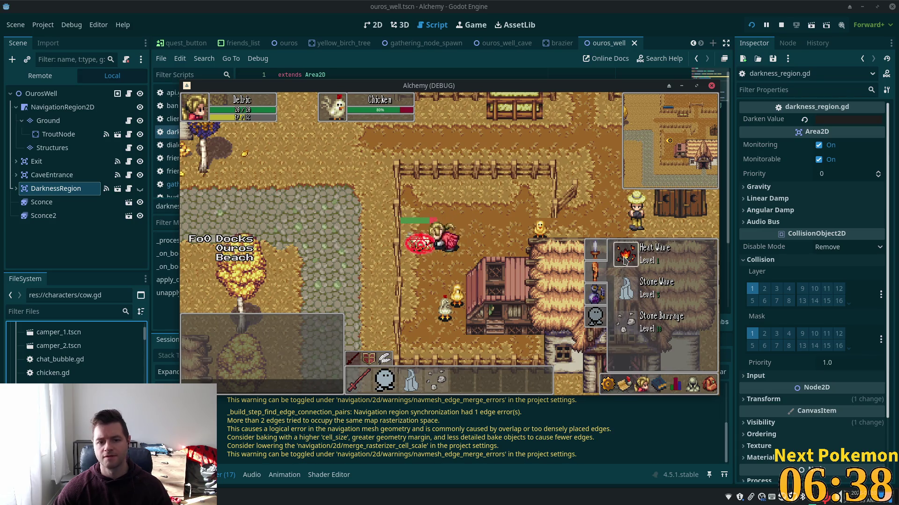
mouse_move(623, 260)
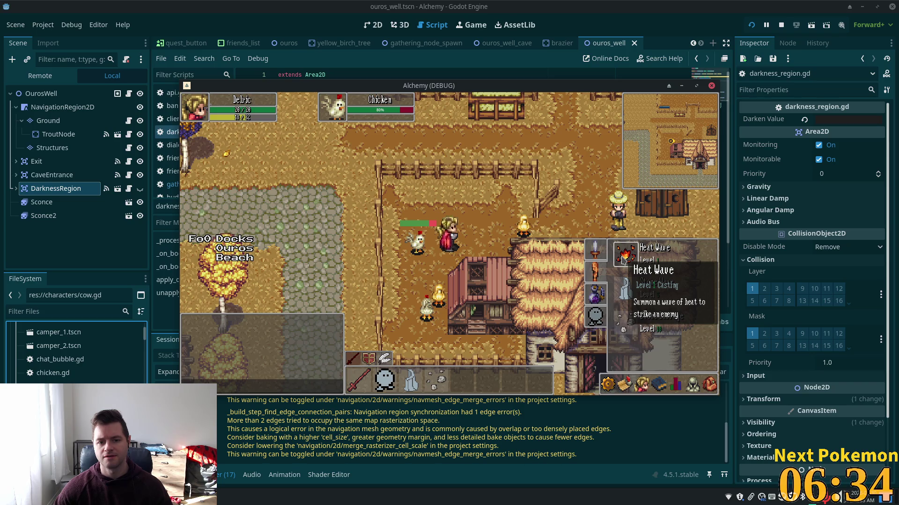
Step: Walk around the farm casting Heat Wave at two chickens, then head north into the cow pen
key(Left)
key(Down)
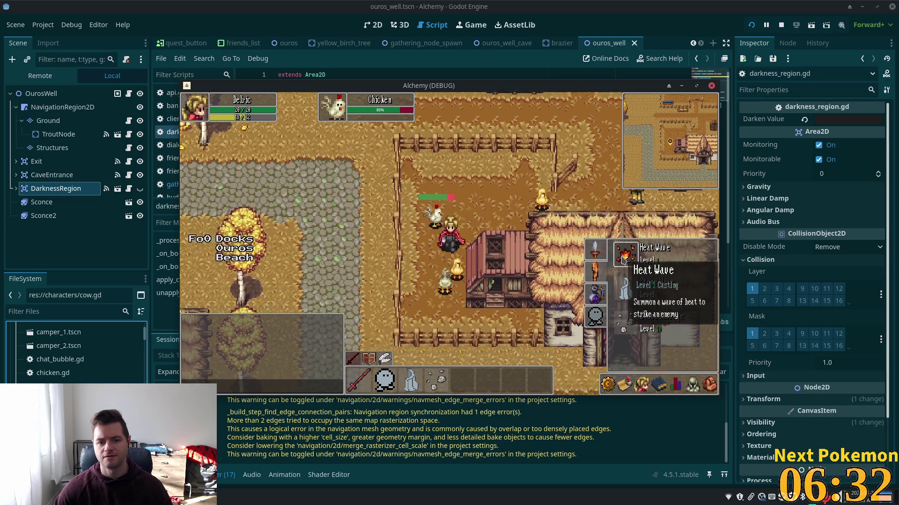
key(Up)
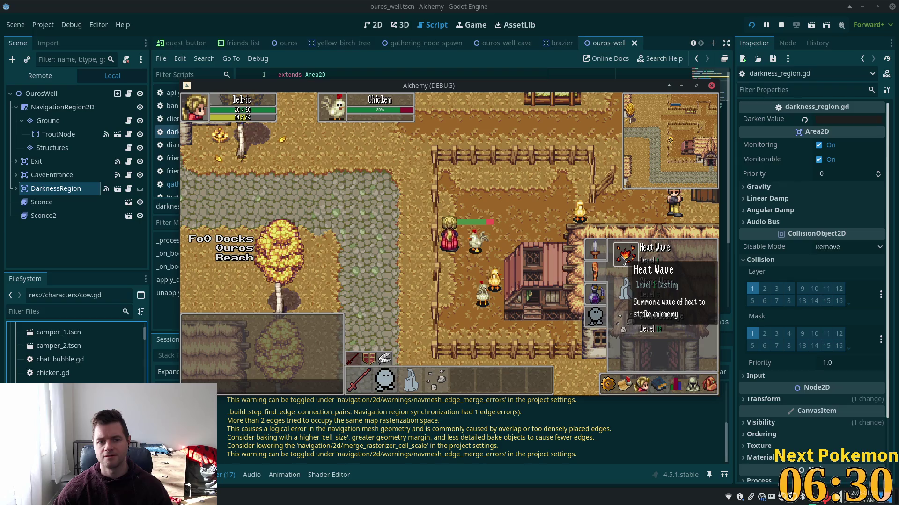
key(Up)
key(Right)
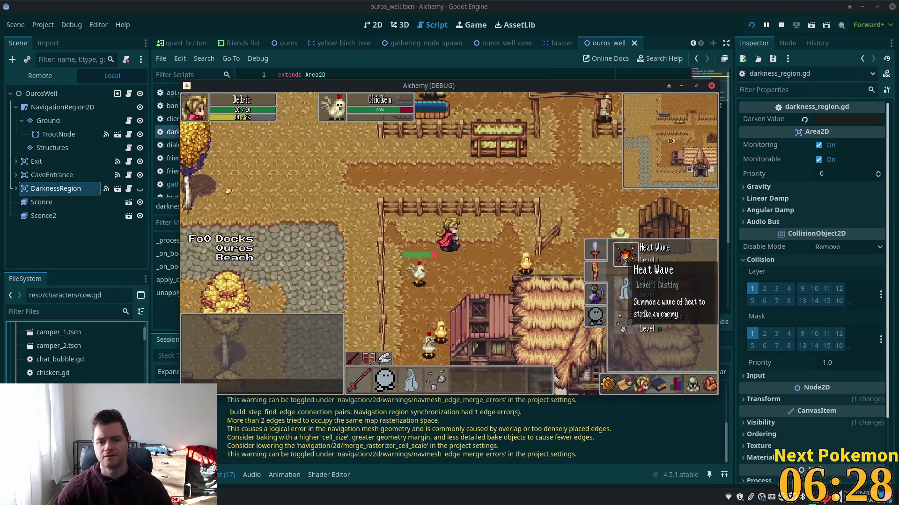
key(Right)
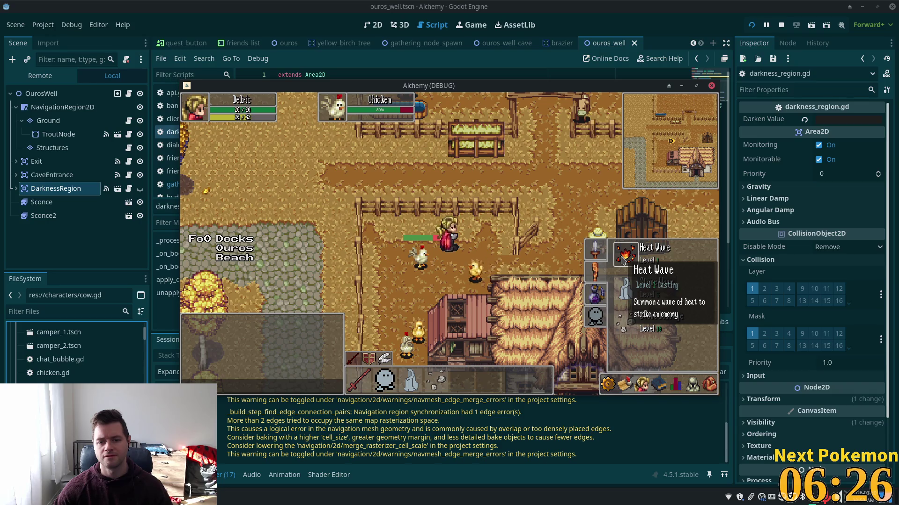
key(Down)
click(622, 260)
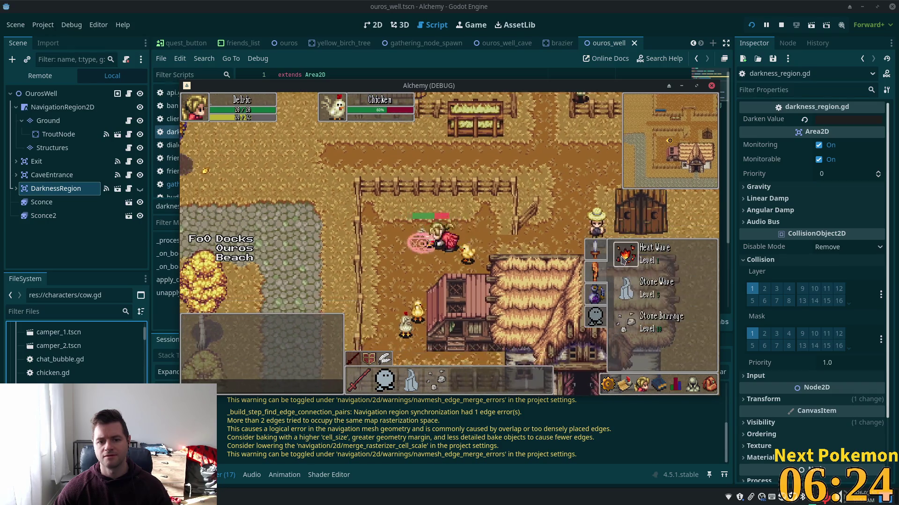
key(Right)
key(Right)
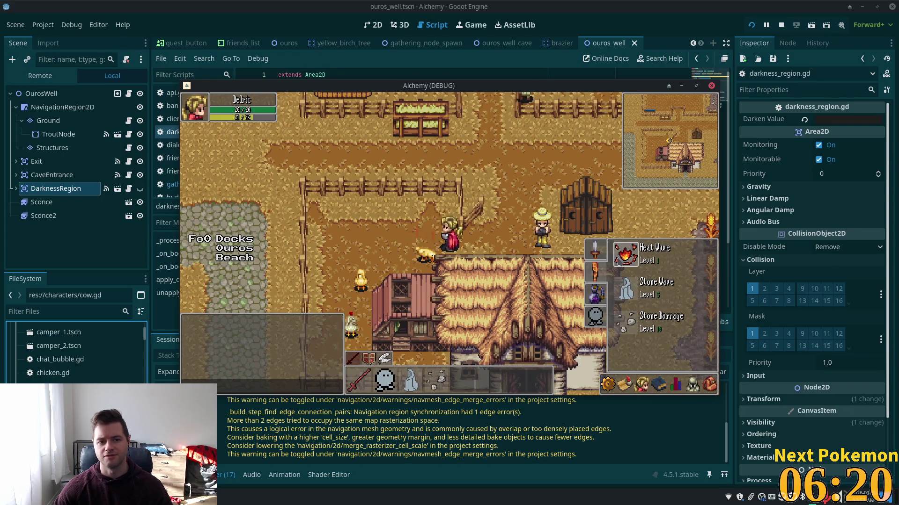
key(Right)
click(619, 260)
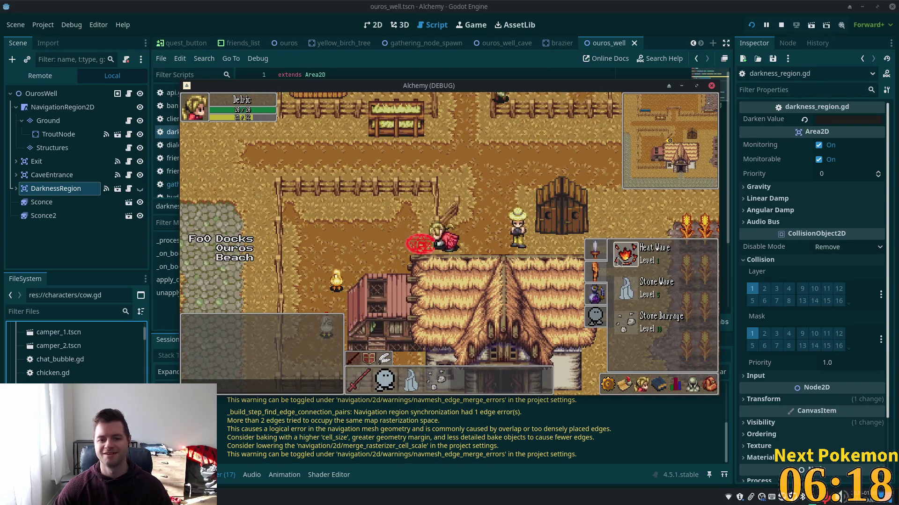
key(Up)
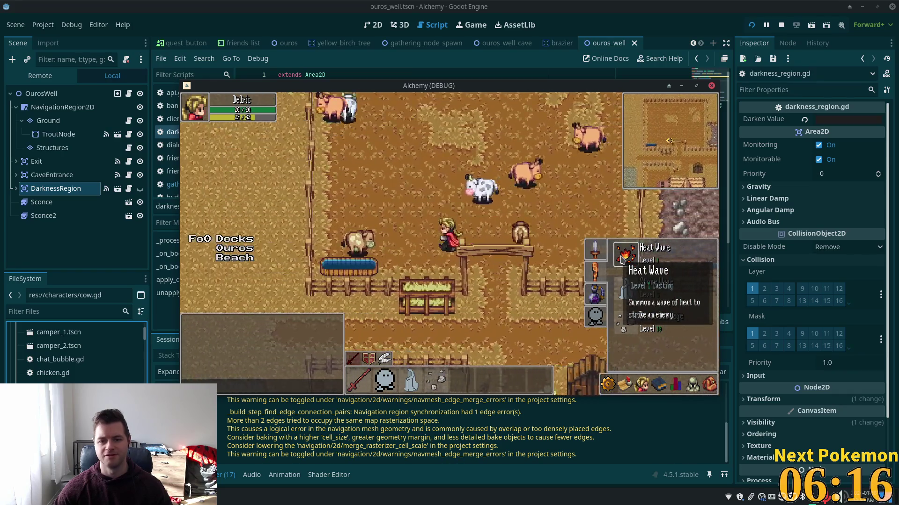
Step: Cast Heat Wave at a cow twice, then open and close the inventory grid
key(Left)
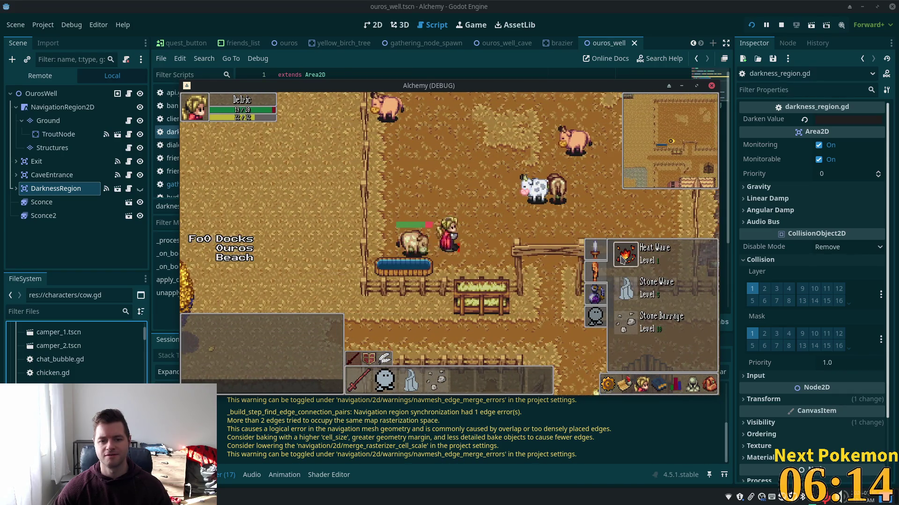
key(Right)
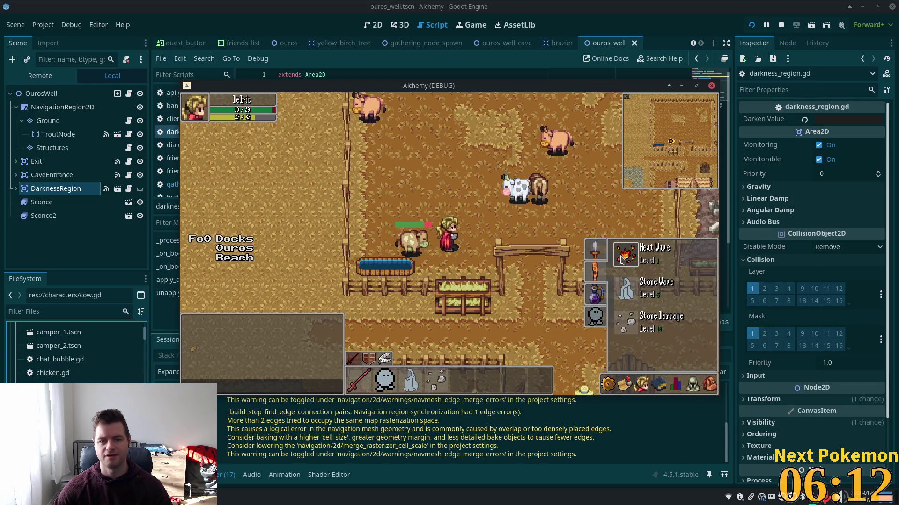
key(Right)
click(622, 260)
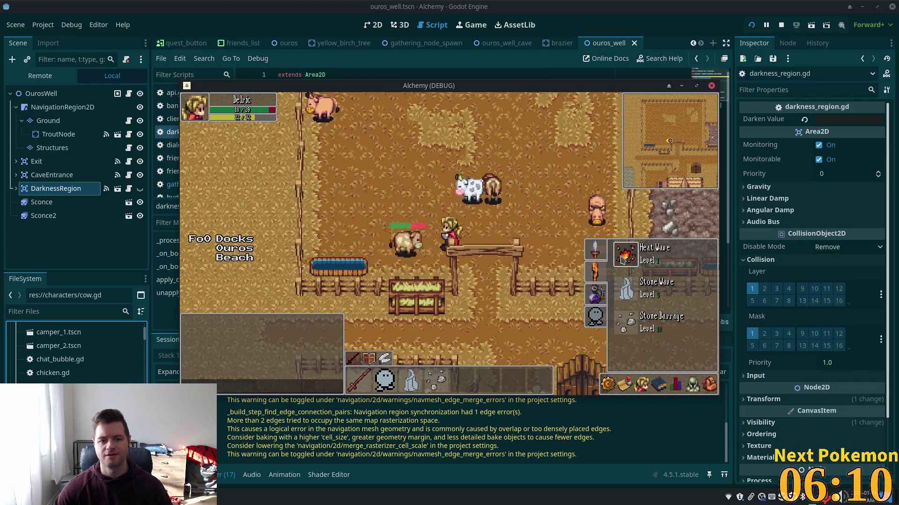
click(622, 260)
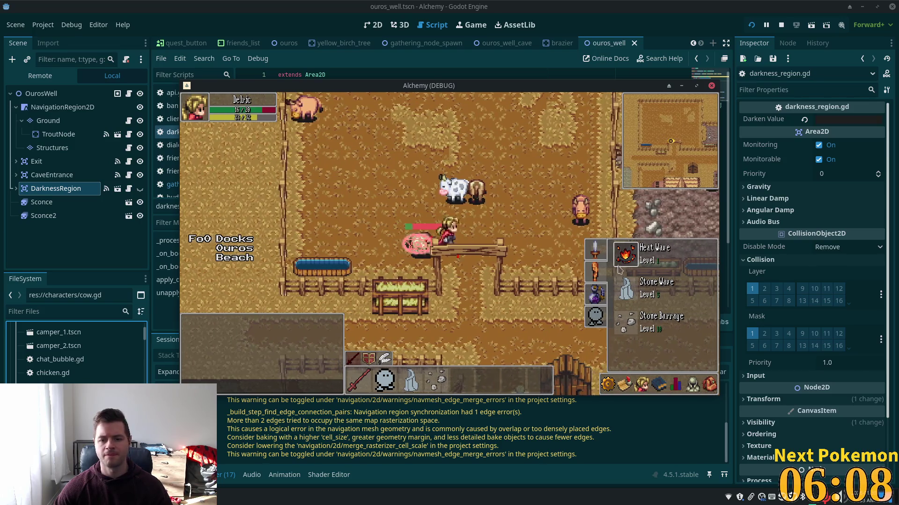
key(Right)
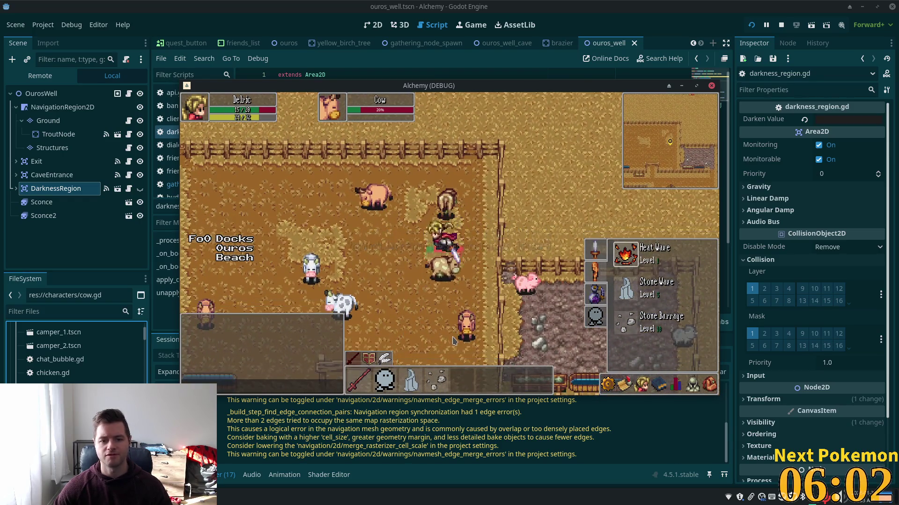
key(Down)
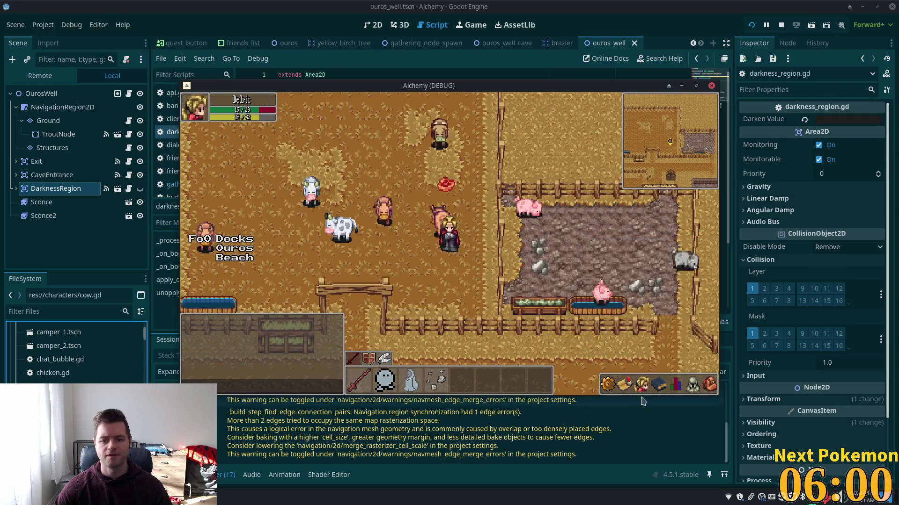
key(Up)
click(625, 385)
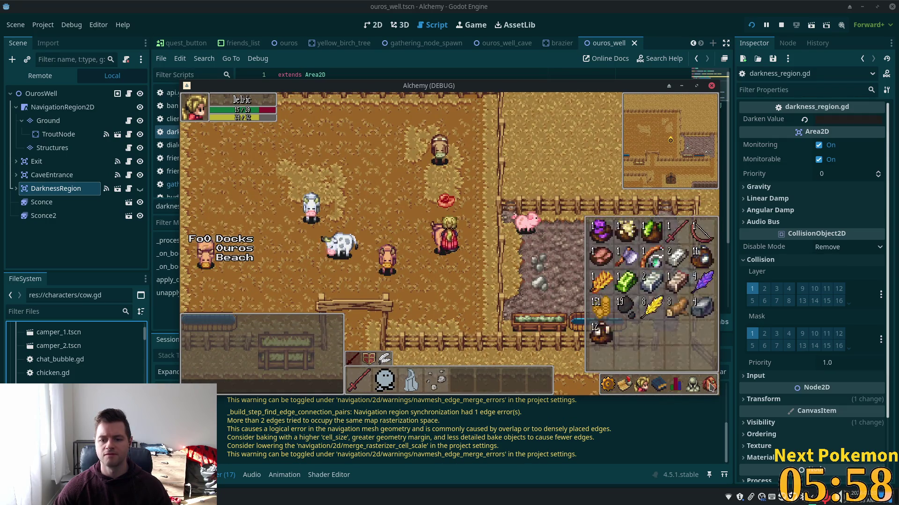
click(710, 386)
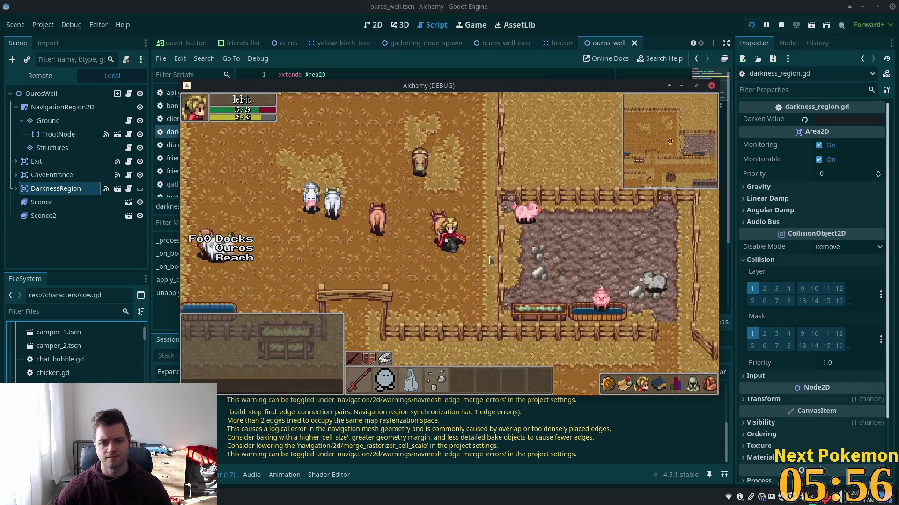
Step: Walk west across the farm to the village well and enter it to reach Ouros Well
key(Down)
key(Left)
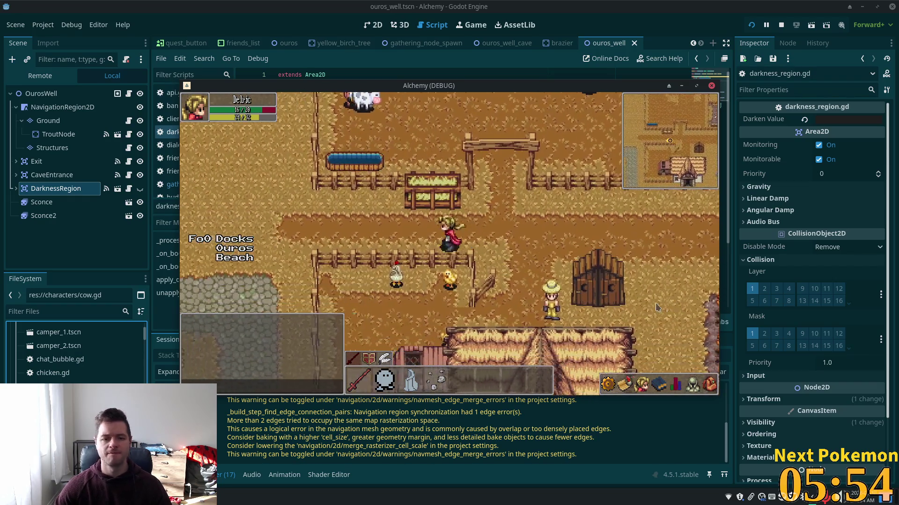
key(Left)
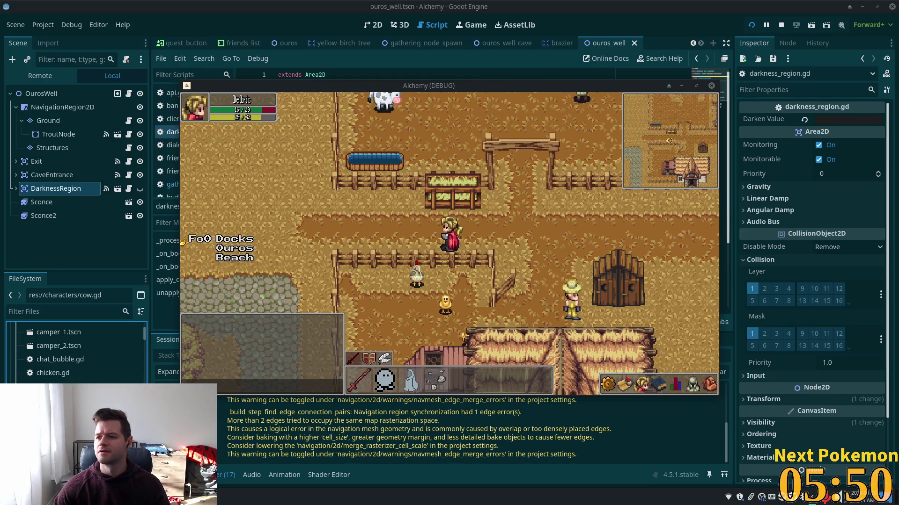
key(Up)
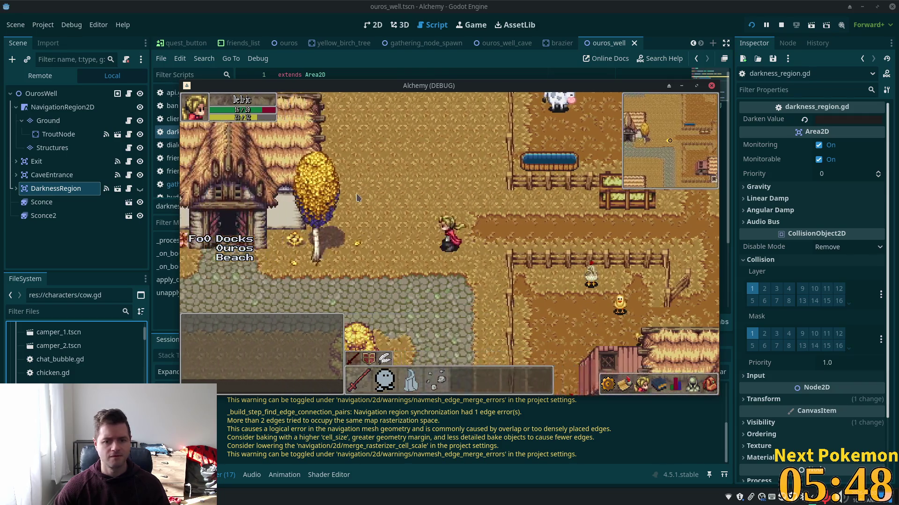
key(Left)
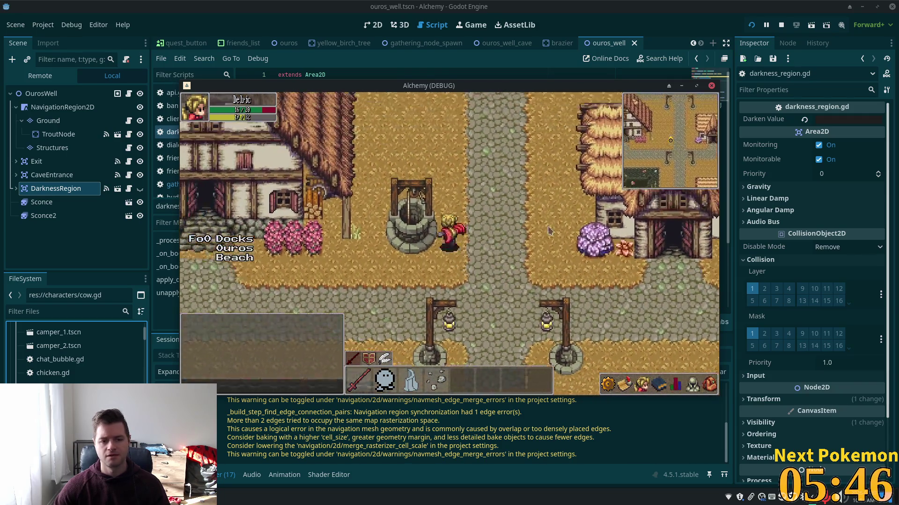
key(Up)
click(424, 240)
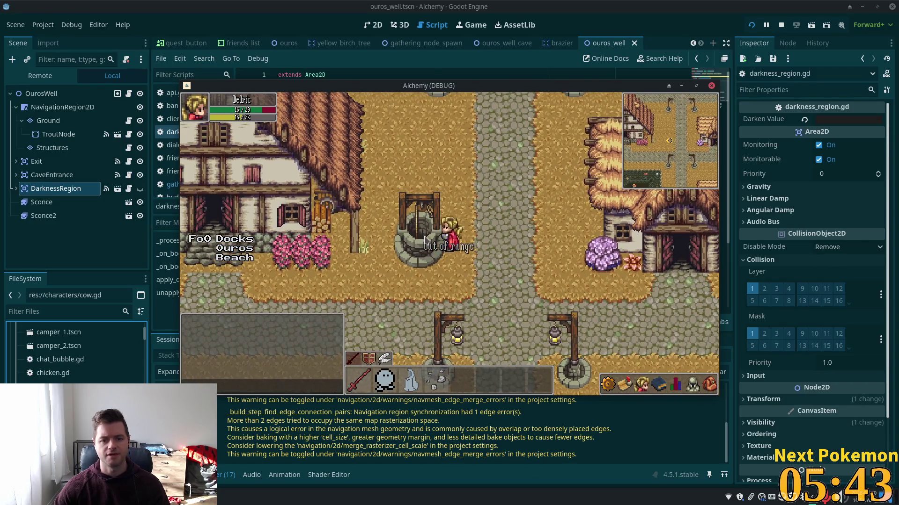
click(424, 240)
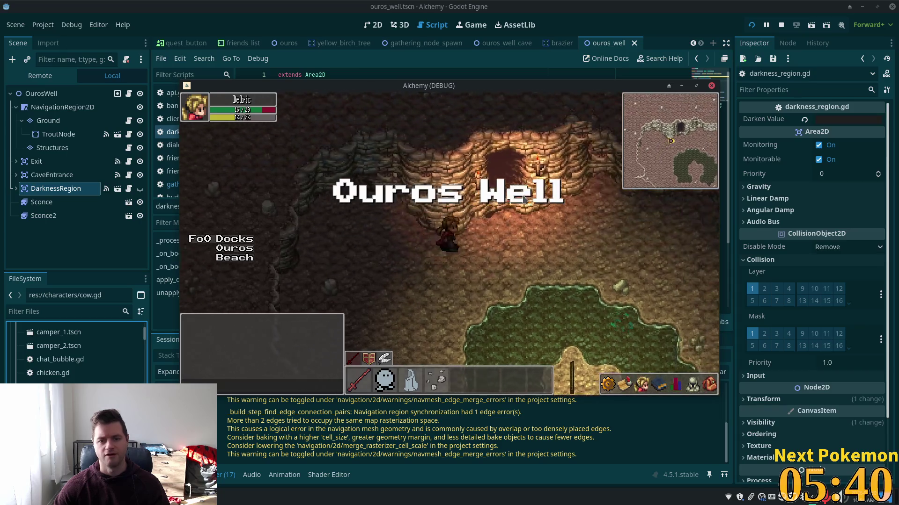
Step: Walk from Ouros Well into the dim Ouros Caves, then bring the editor back to the front
key(Right)
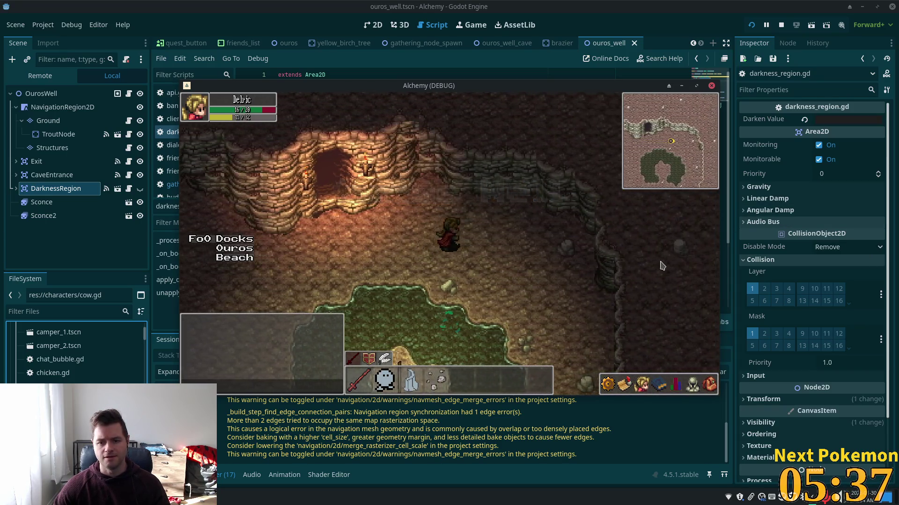
key(Down)
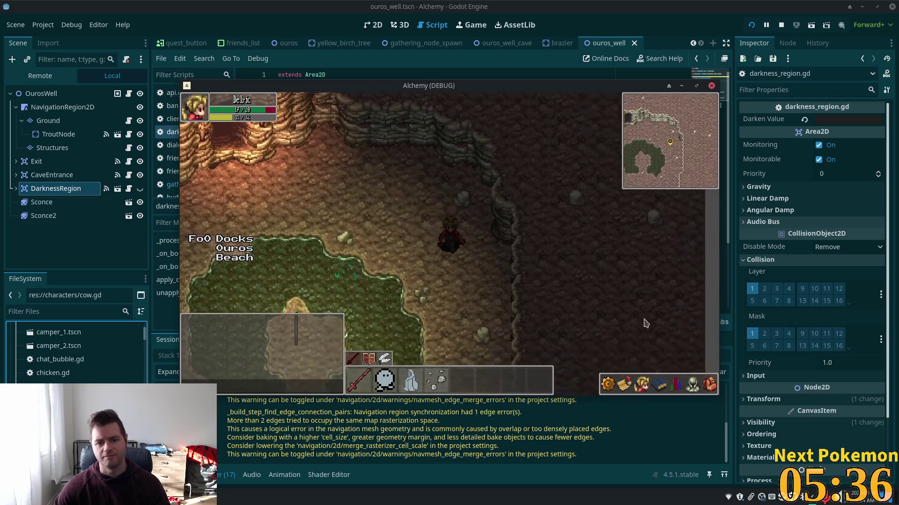
key(Left)
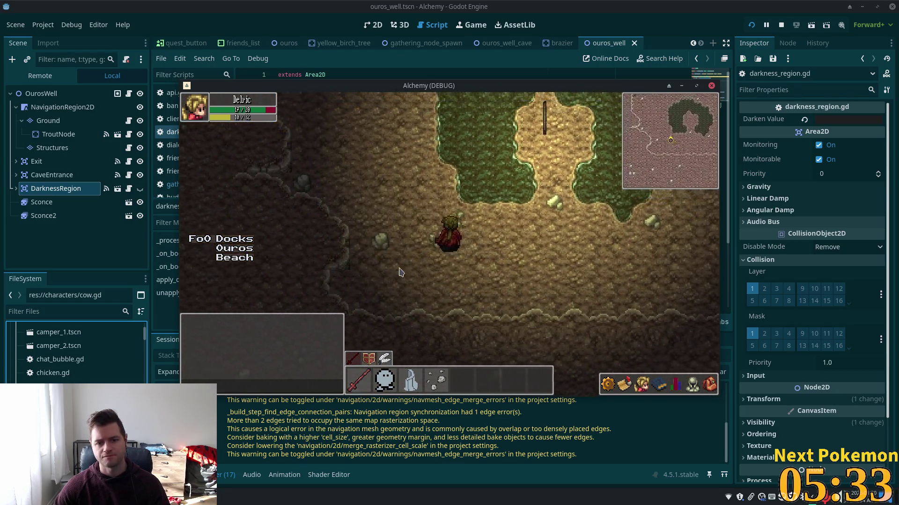
key(Up)
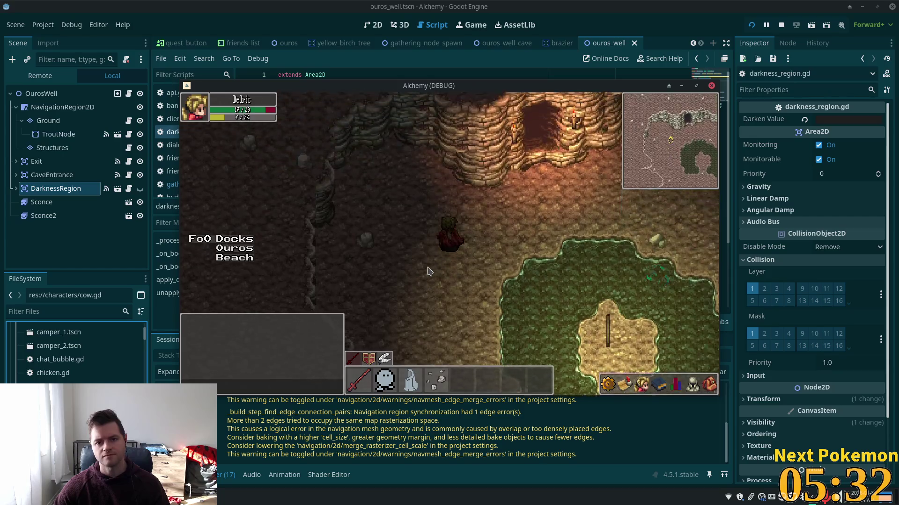
key(Up)
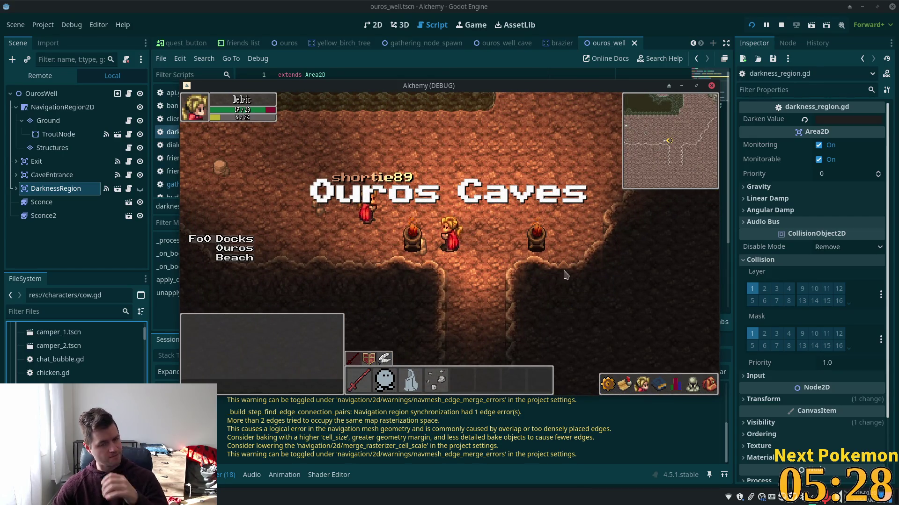
key(Up)
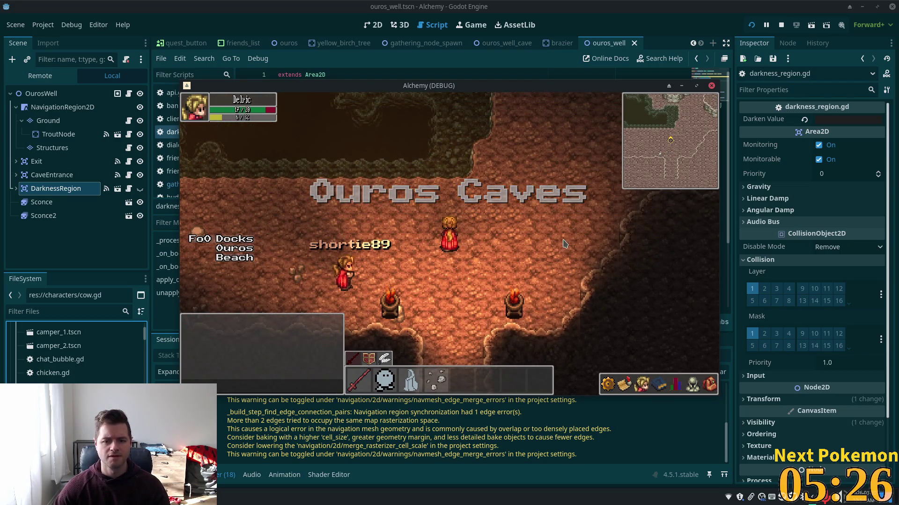
key(Up)
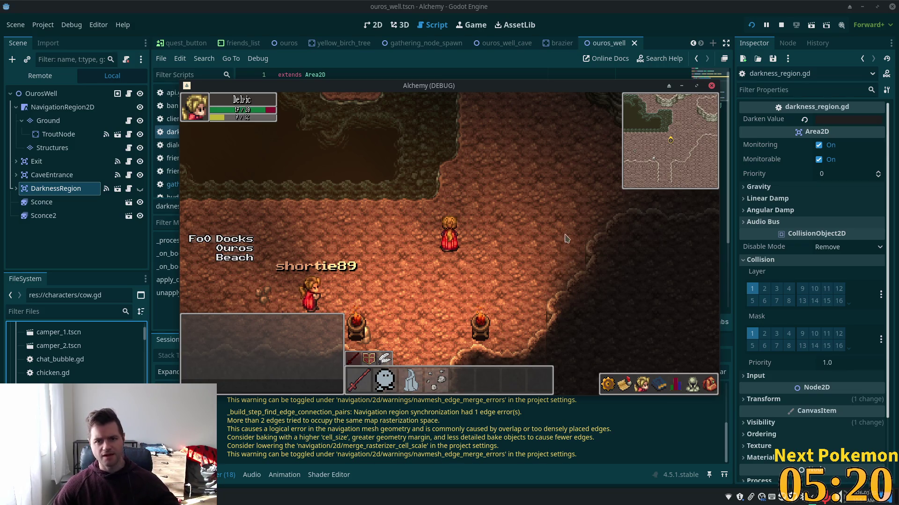
click(655, 18)
Step: Bring up the ouros_well_cave scene in the 2D editor
click(492, 43)
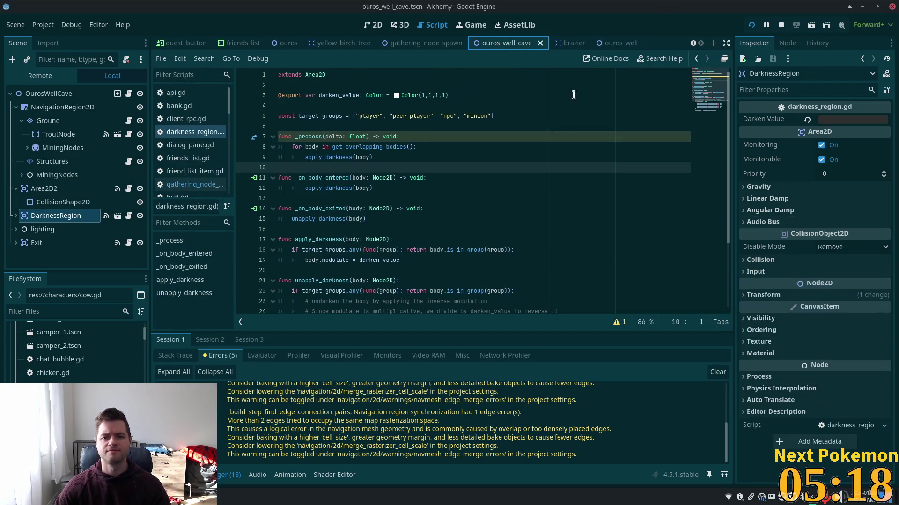
click(368, 27)
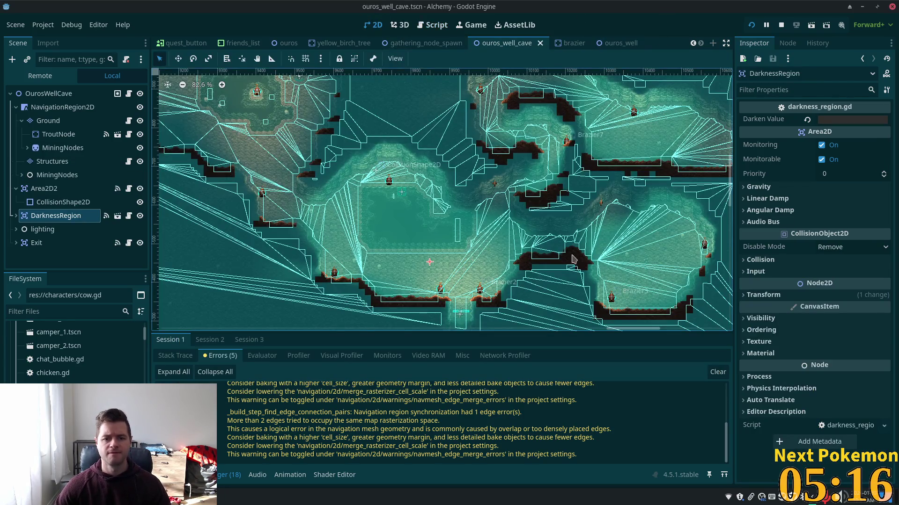
scroll(446, 269, up, 5)
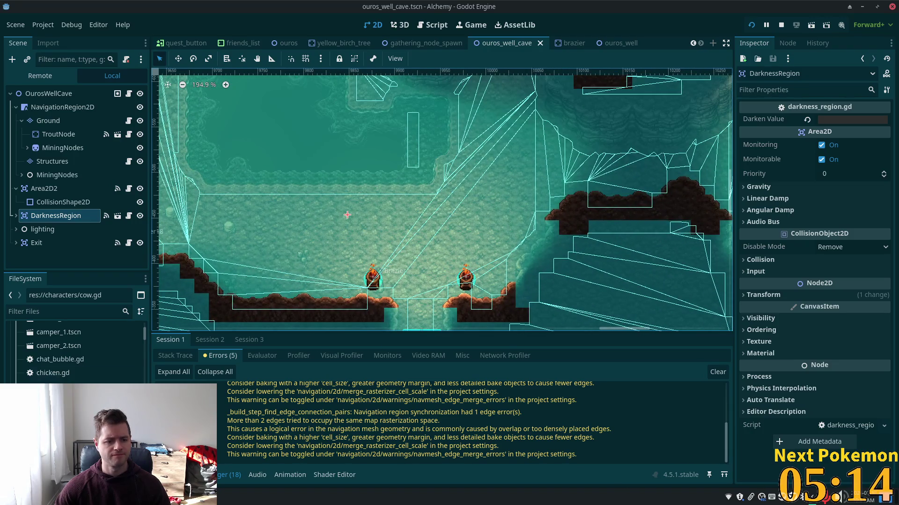
Step: Duplicate cow.tscn in the characters folder as rat.tscn with Ctrl+D
click(52, 400)
scroll(75, 356, down, 2)
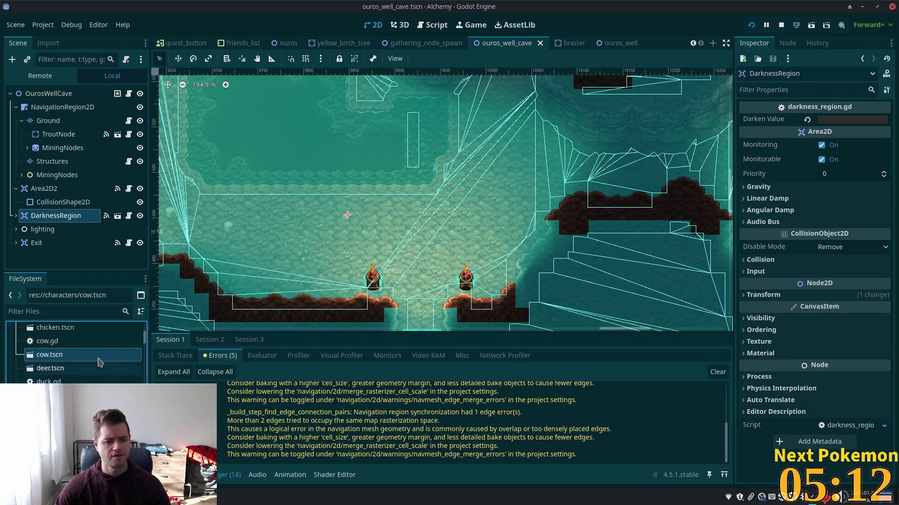
click(66, 342)
click(54, 355)
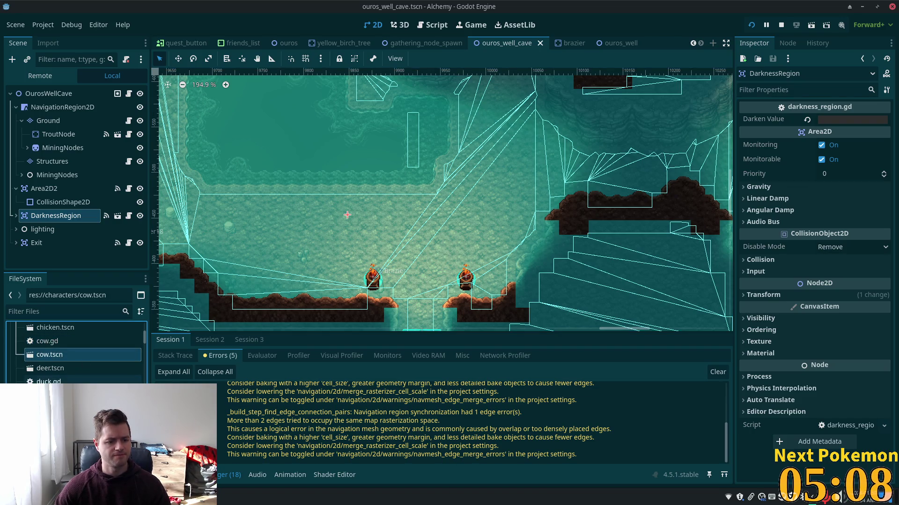
key(ctrl+d)
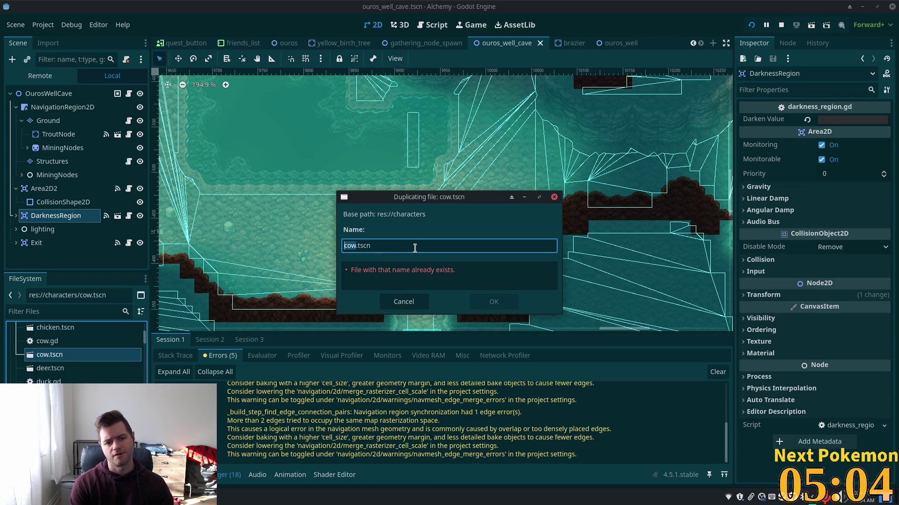
text(rat)
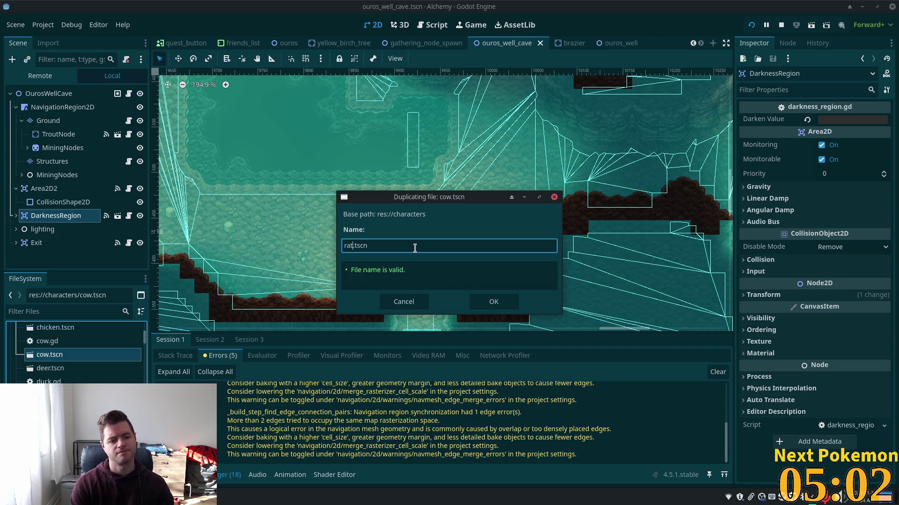
key(Return)
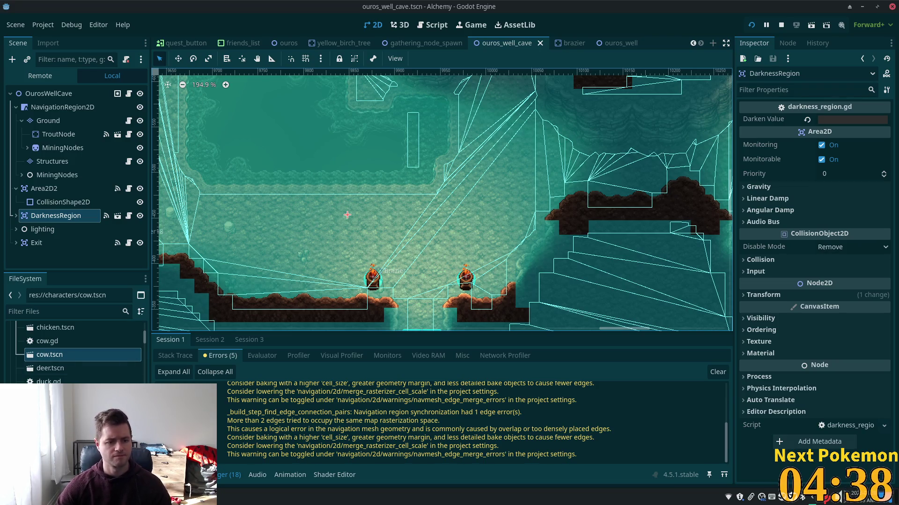
scroll(78, 380, down, 3)
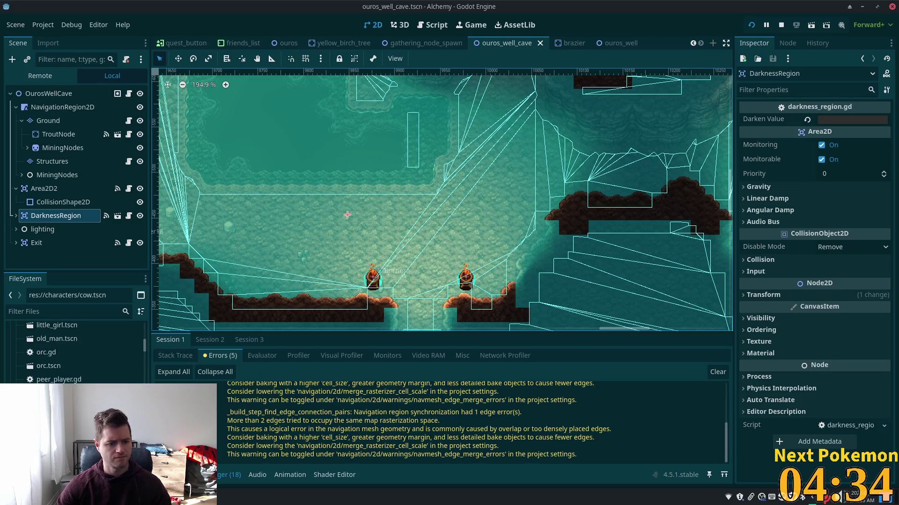
Step: Open cow.gd and select all of its code for copying
scroll(75, 351, up, 8)
double_click(46, 323)
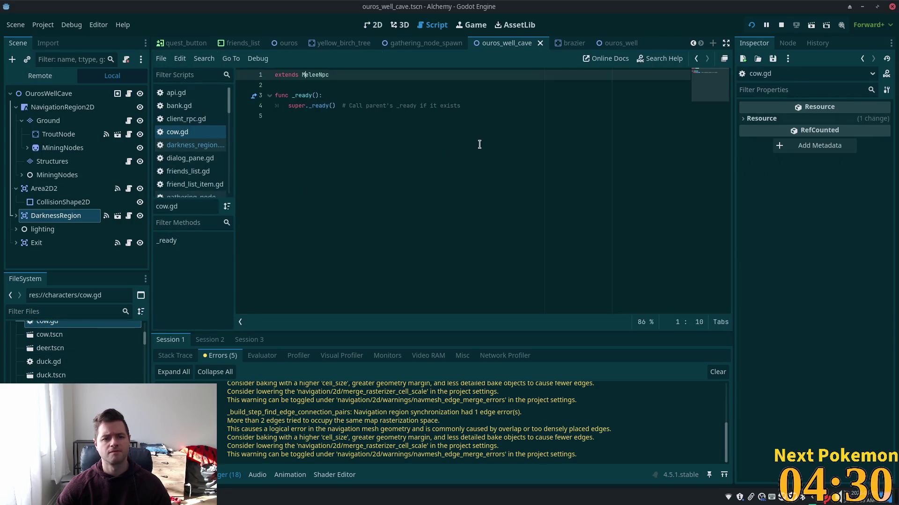
scroll(85, 335, up, 2)
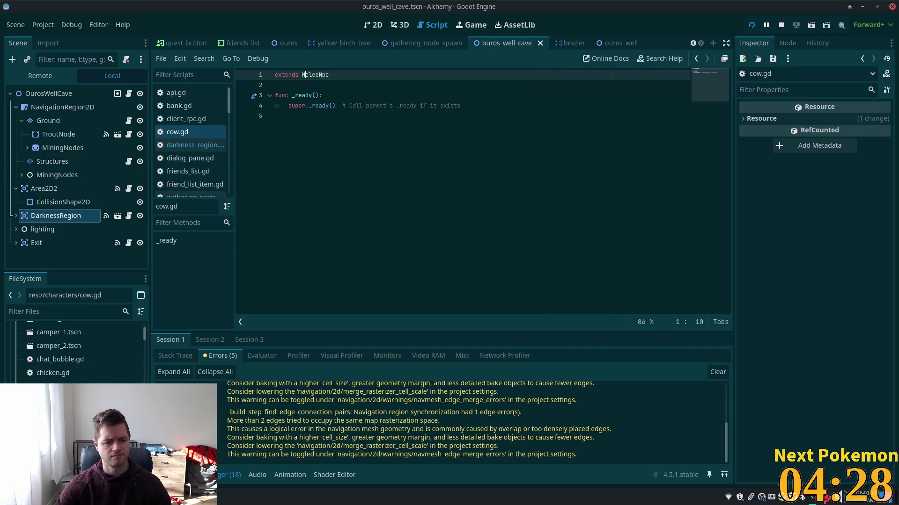
click(374, 242)
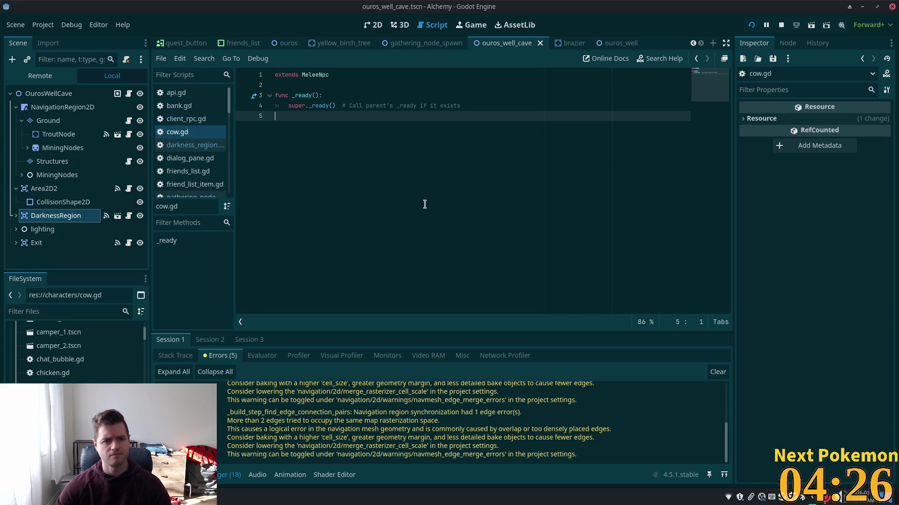
key(ctrl+a)
key(ctrl+c)
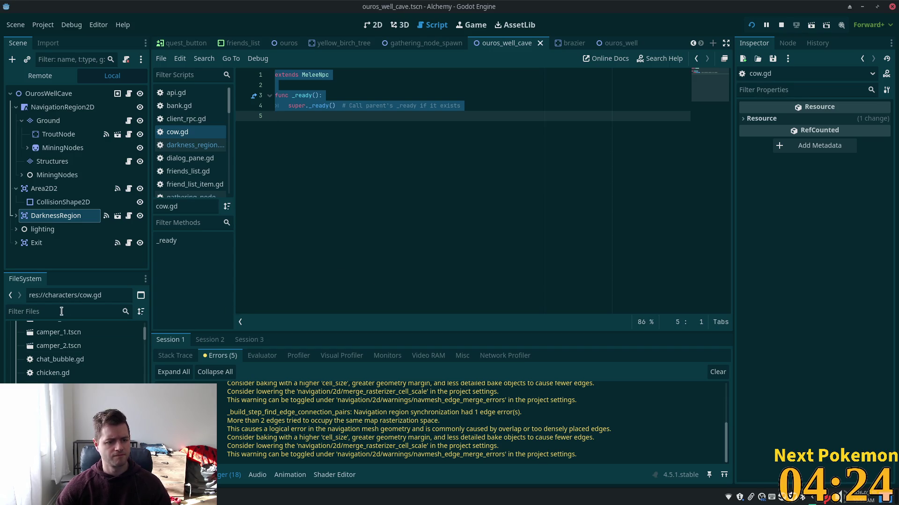
scroll(75, 358, down, 5)
scroll(75, 358, down, 5)
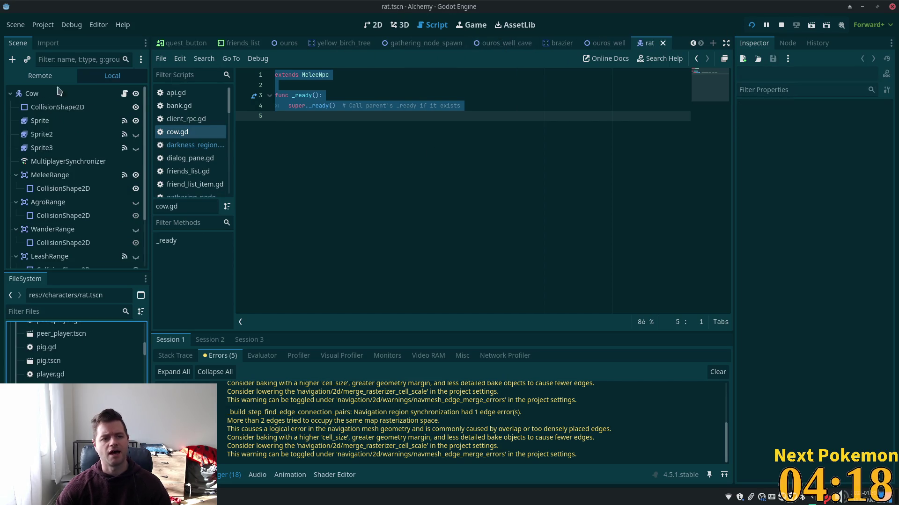
Step: Rename the rat scene's Cow root node to Rat
click(372, 25)
scroll(231, 120, up, 3)
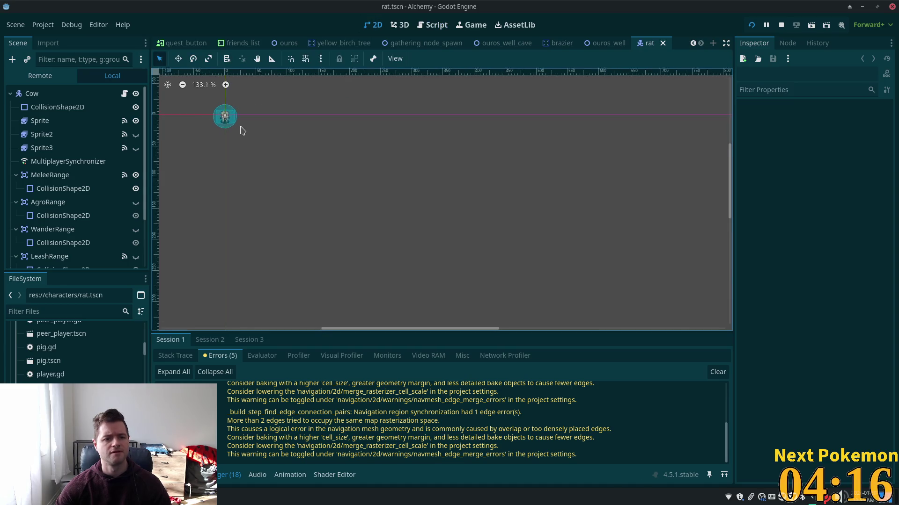
scroll(352, 220, up, 3)
scroll(318, 224, up, 5)
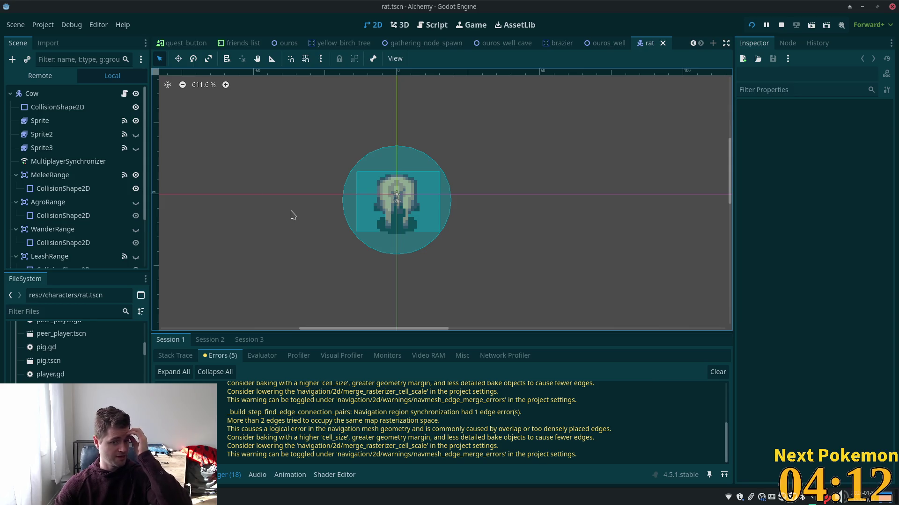
double_click(41, 93)
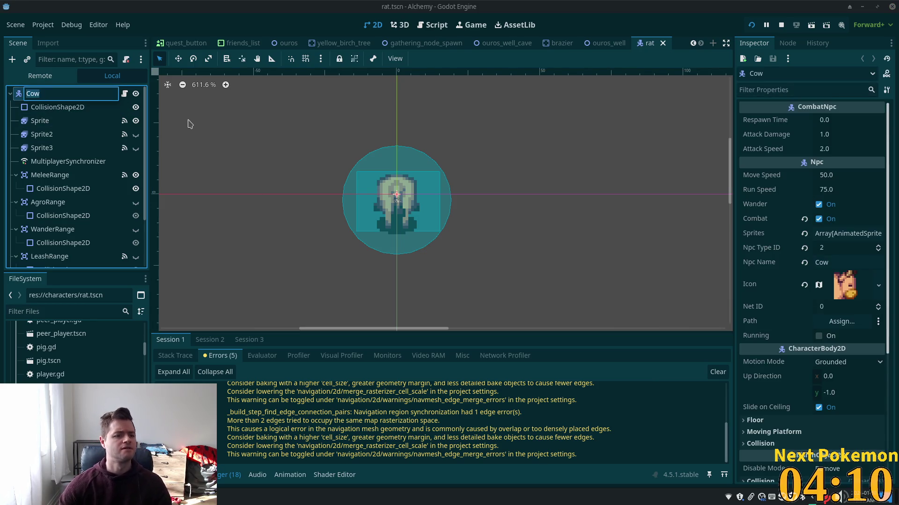
text(Rat)
key(Return)
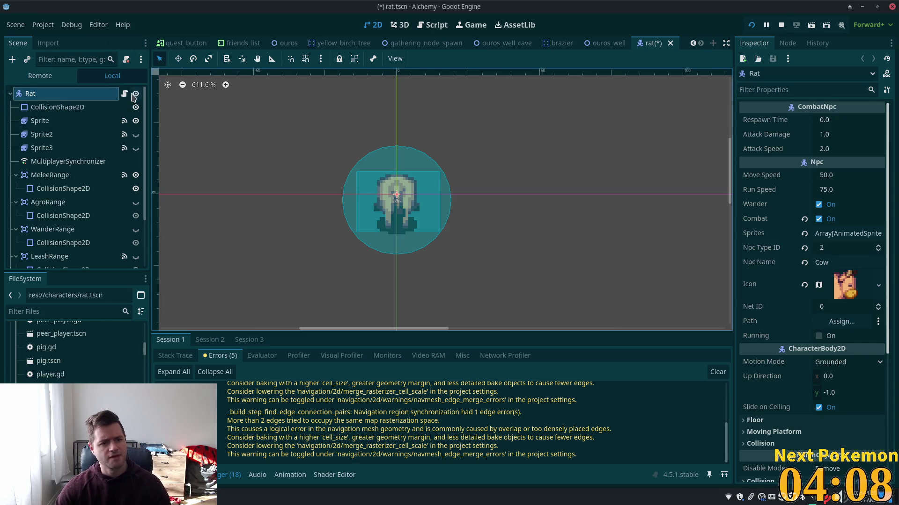
Step: Replace the cow script with a new rat.gd holding the copied MeleeNpc code, and save it
click(126, 60)
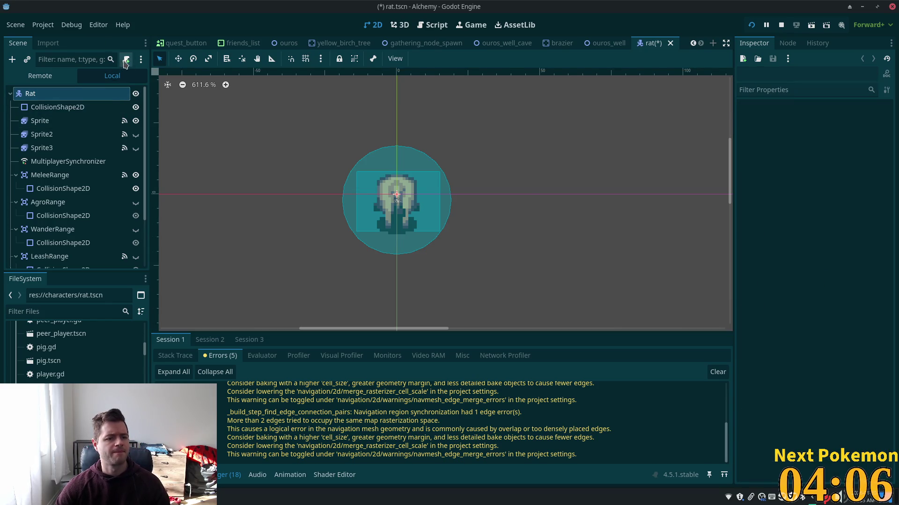
click(126, 61)
click(491, 327)
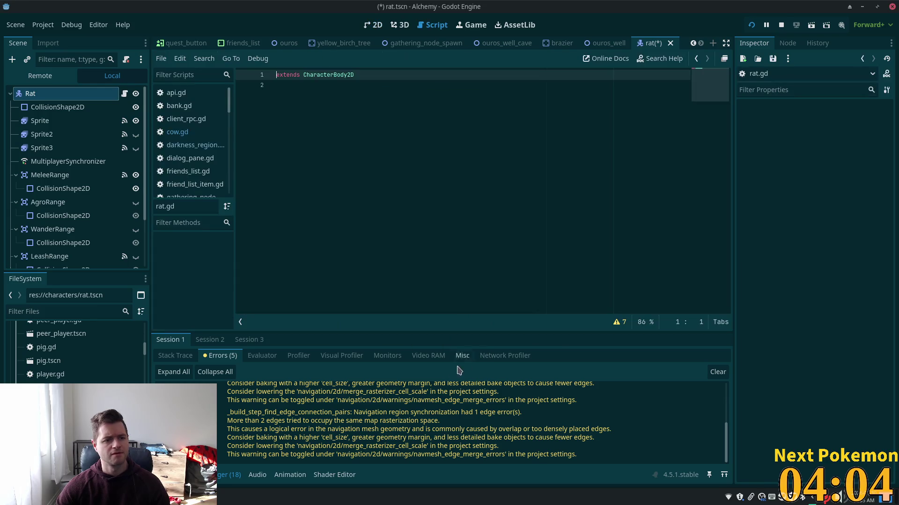
key(ctrl+a)
key(ctrl+v)
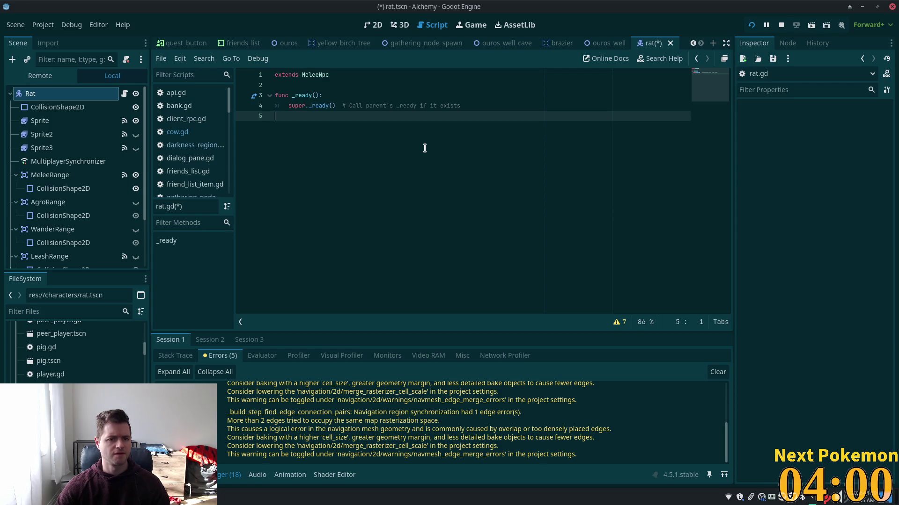
key(ctrl+s)
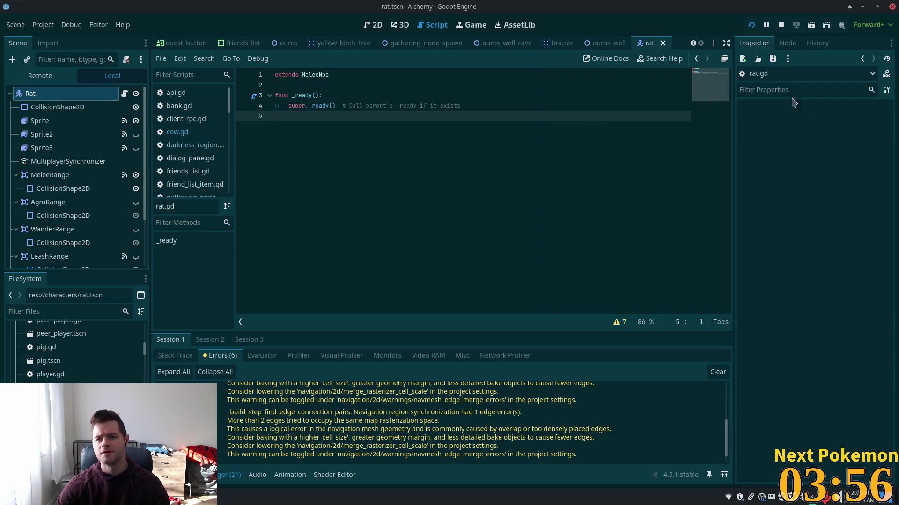
click(48, 203)
click(31, 94)
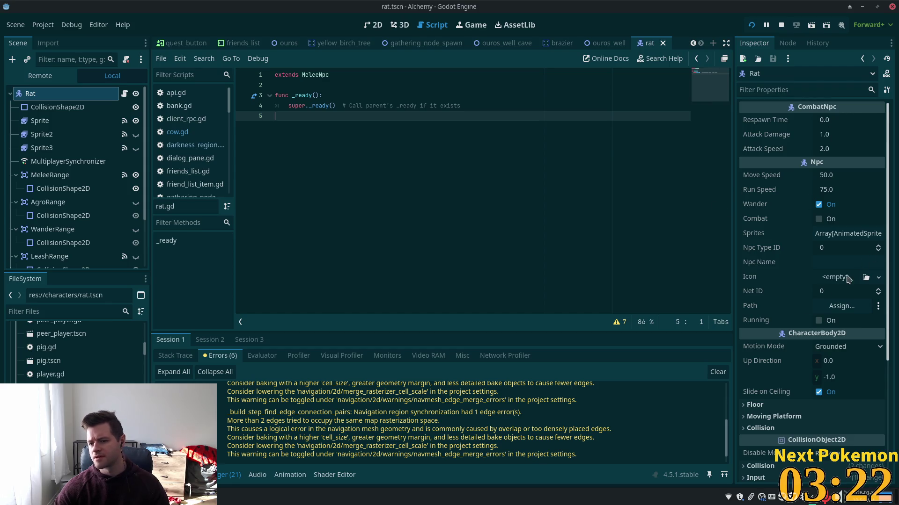
Step: Set the Rat node's Npc Name to Rat and save rat.tscn
click(838, 262)
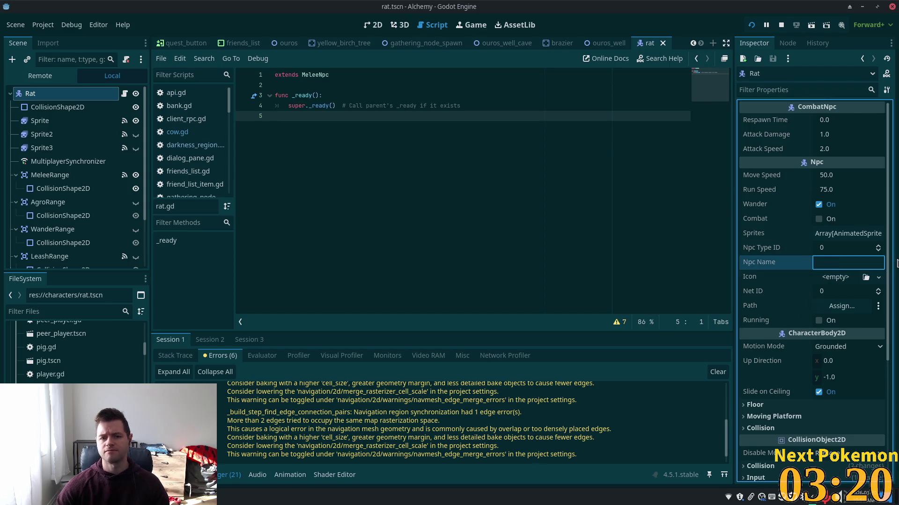
text(Rat)
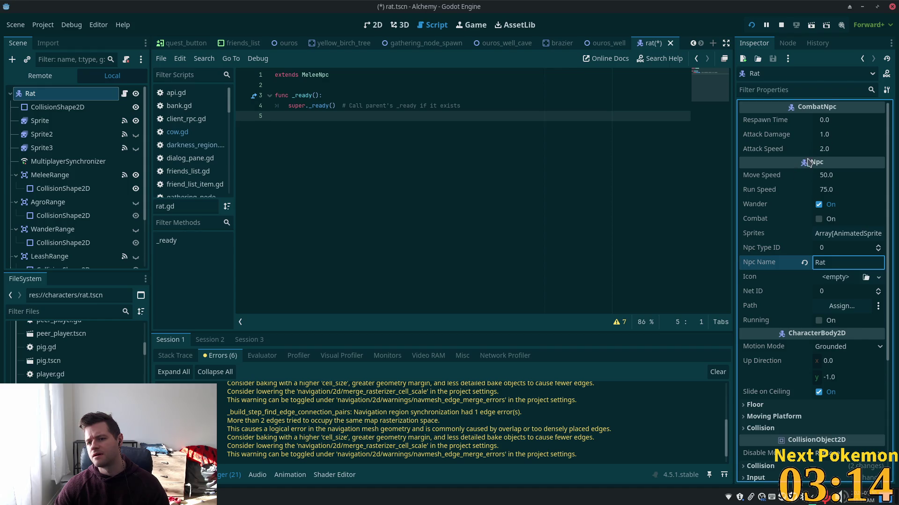
click(834, 250)
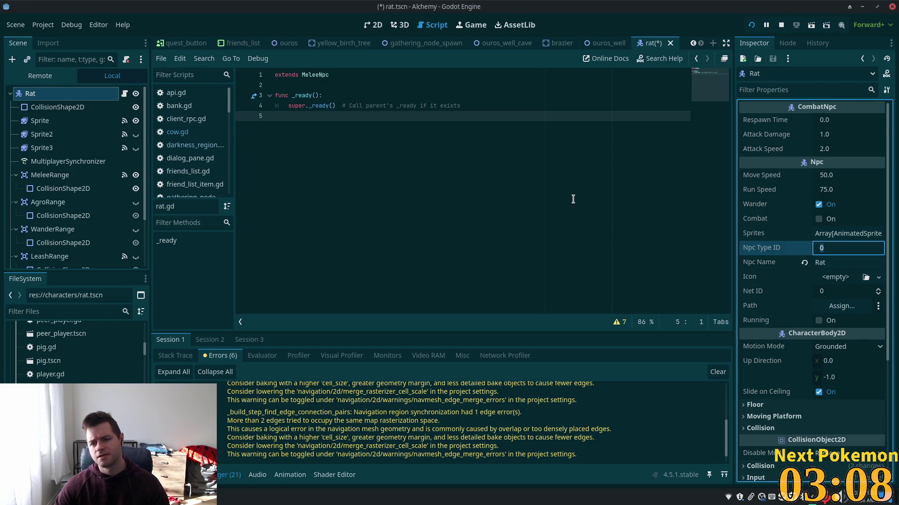
key(ctrl+s)
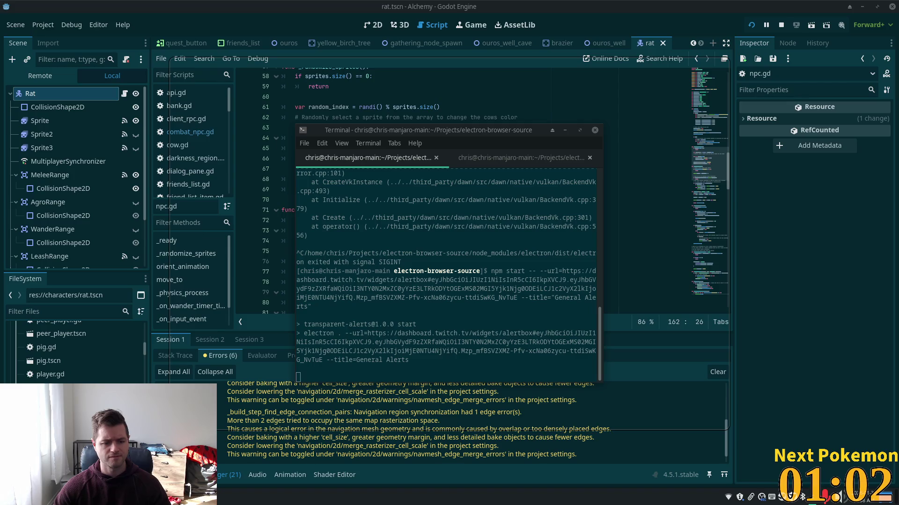
Step: Reposition the terminal window on screen
right_click(61, 497)
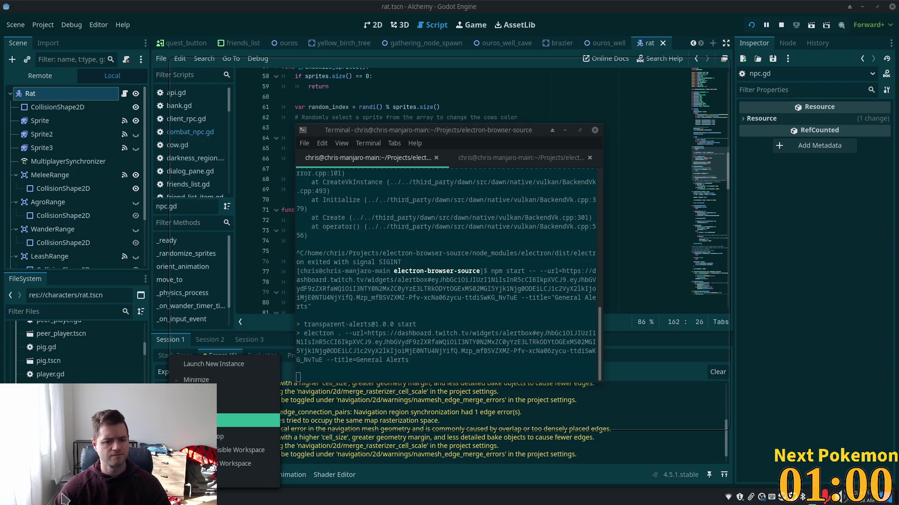
key(Escape)
mouse_move(170, 59)
mouse_down()
mouse_move(562, 257)
mouse_move(426, 258)
mouse_move(466, 222)
mouse_move(478, 232)
mouse_up()
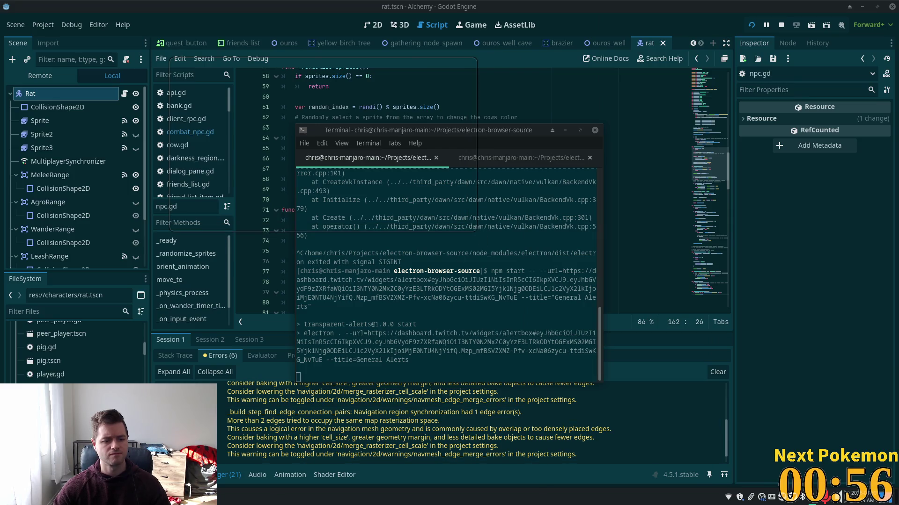
right_click(234, 496)
click(248, 480)
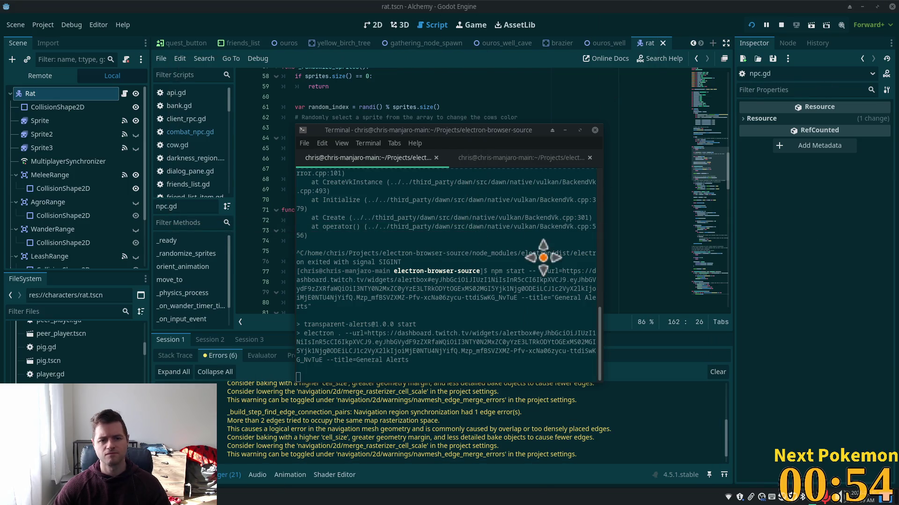
click(460, 257)
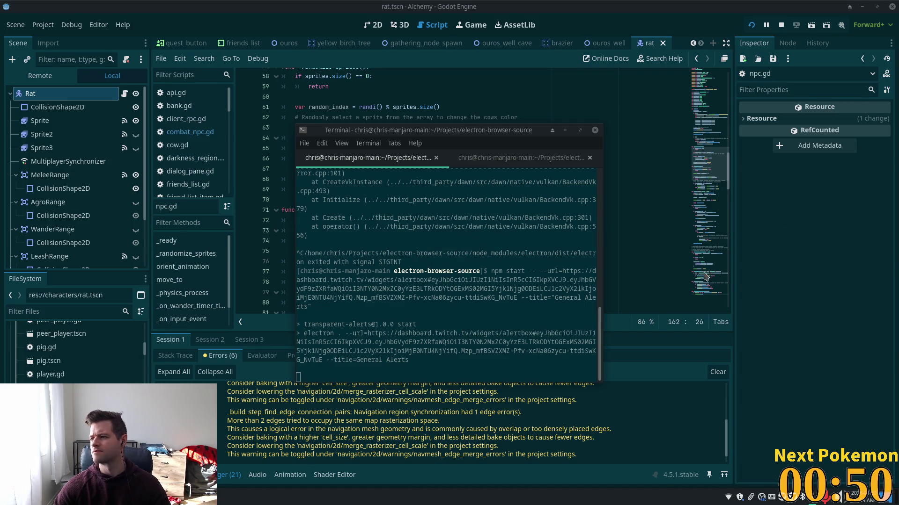
Step: Rerun npm start in the second terminal tab to restart the transparent-alerts overlay
click(482, 158)
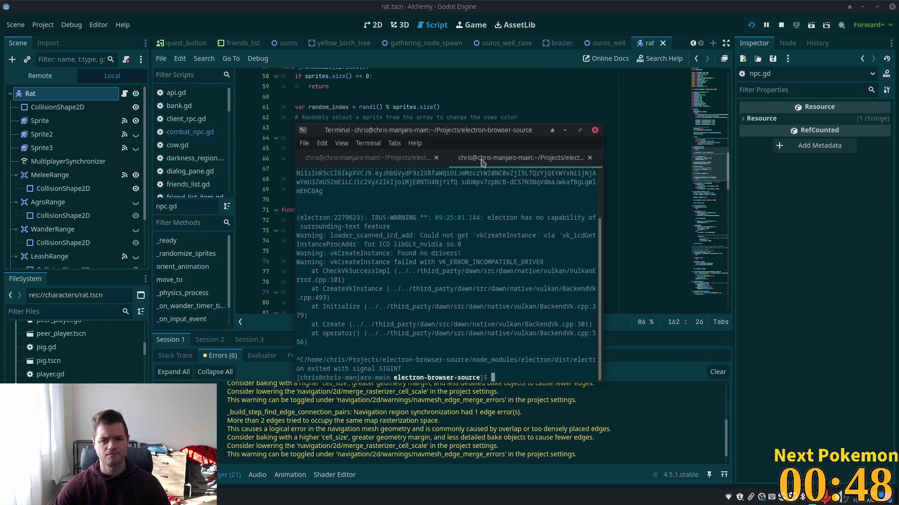
key(Up)
key(Return)
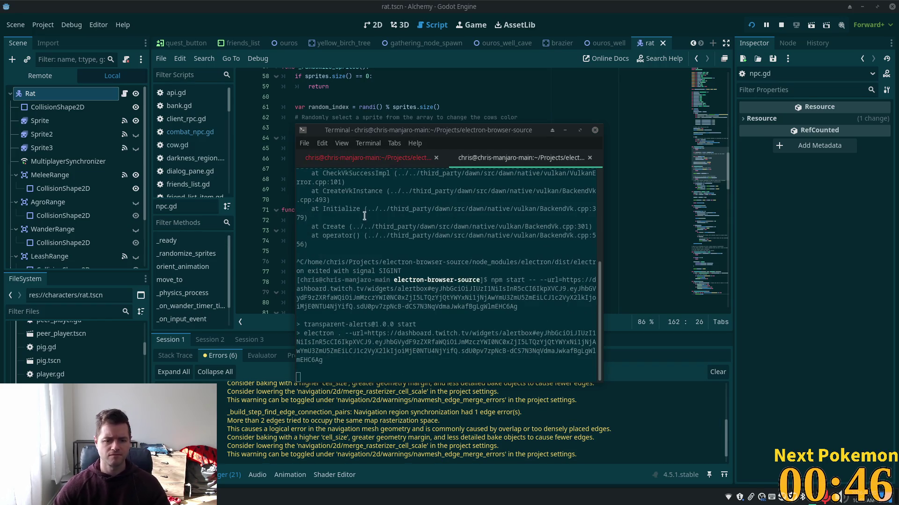
Step: Move the Creator Overlay window via its taskbar menu, then minimize the terminal
right_click(178, 496)
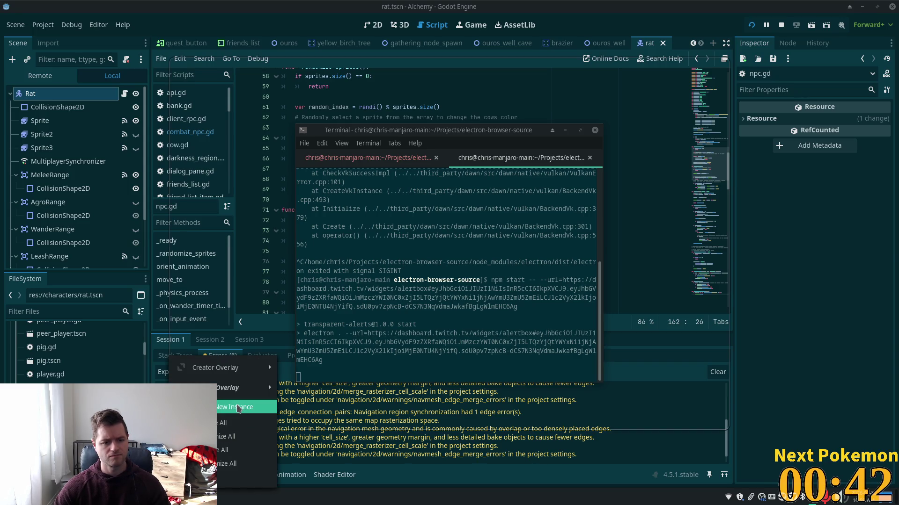
mouse_move(240, 372)
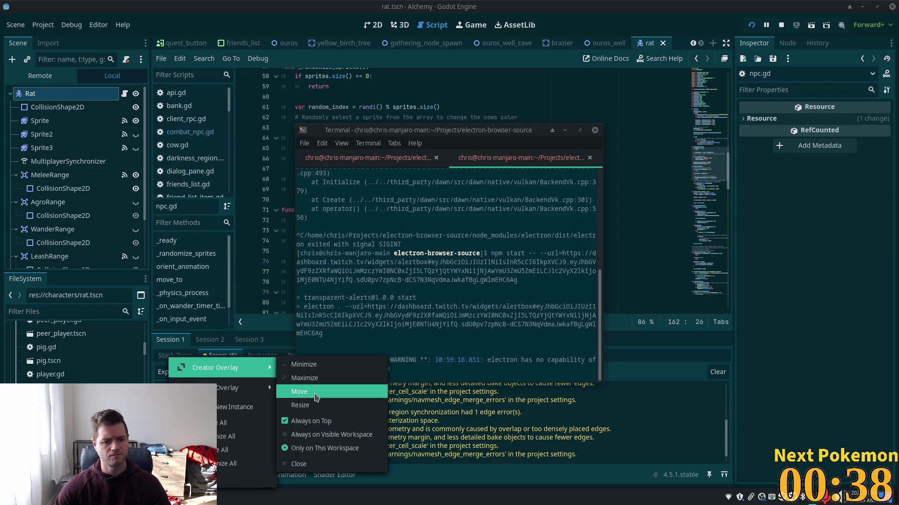
click(315, 398)
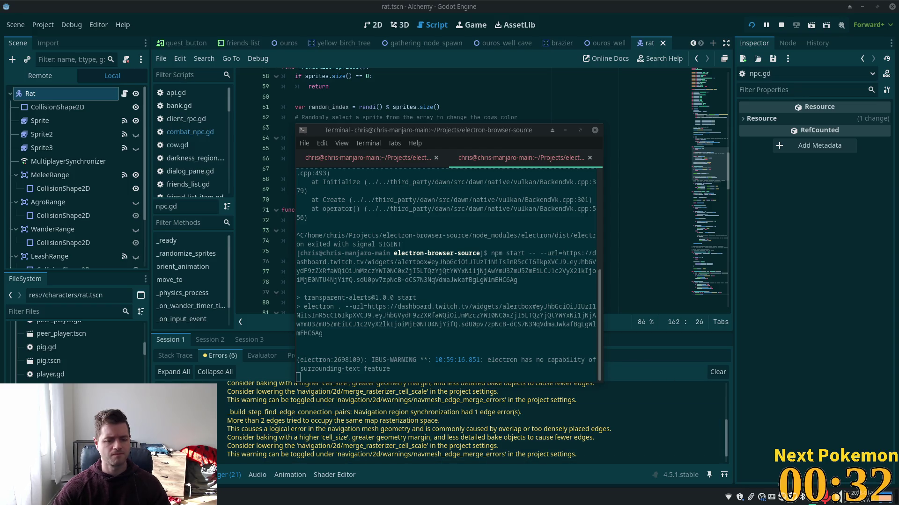
click(178, 496)
mouse_move(254, 394)
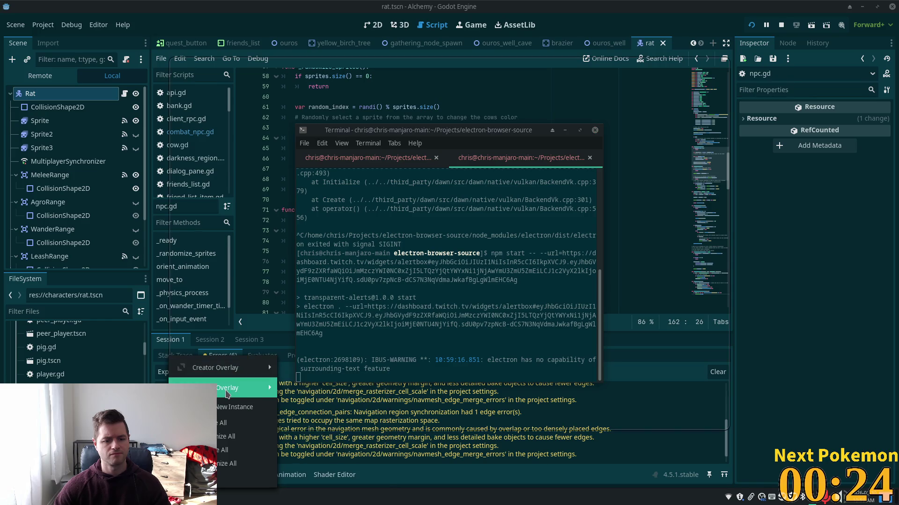
click(304, 411)
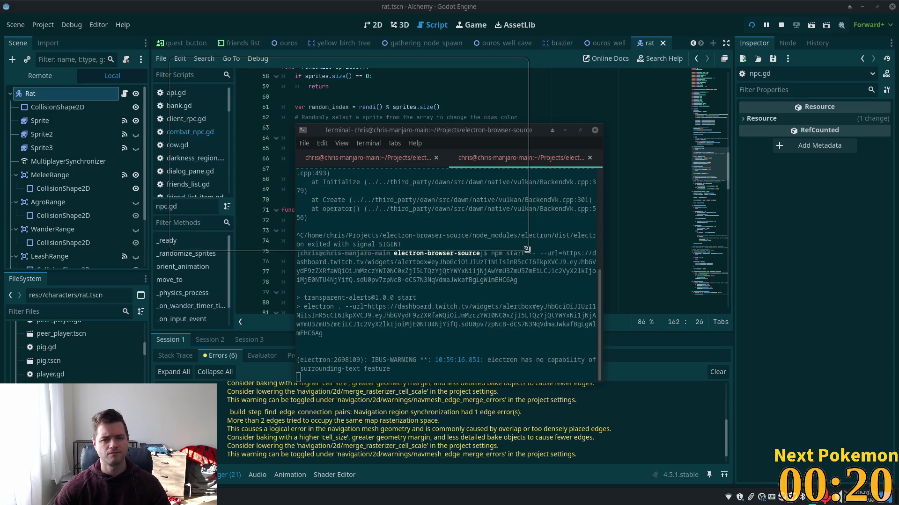
right_click(230, 502)
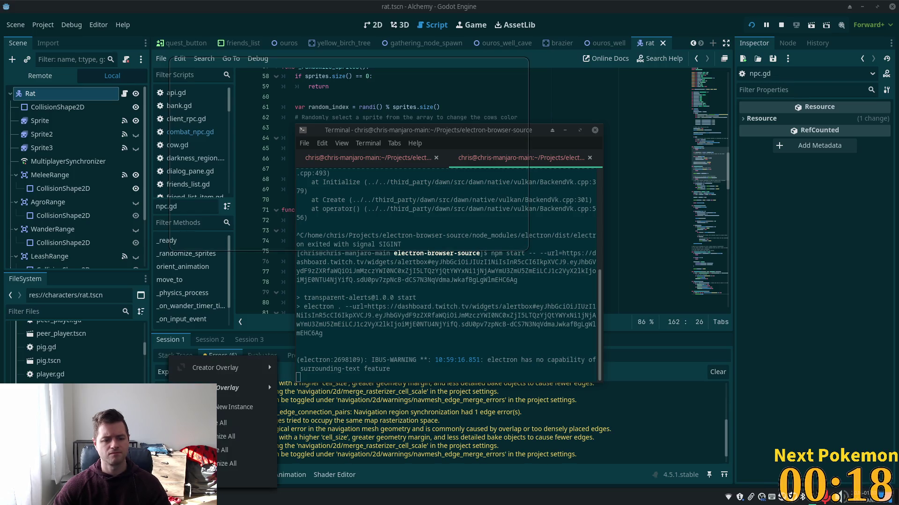
mouse_move(226, 398)
click(304, 380)
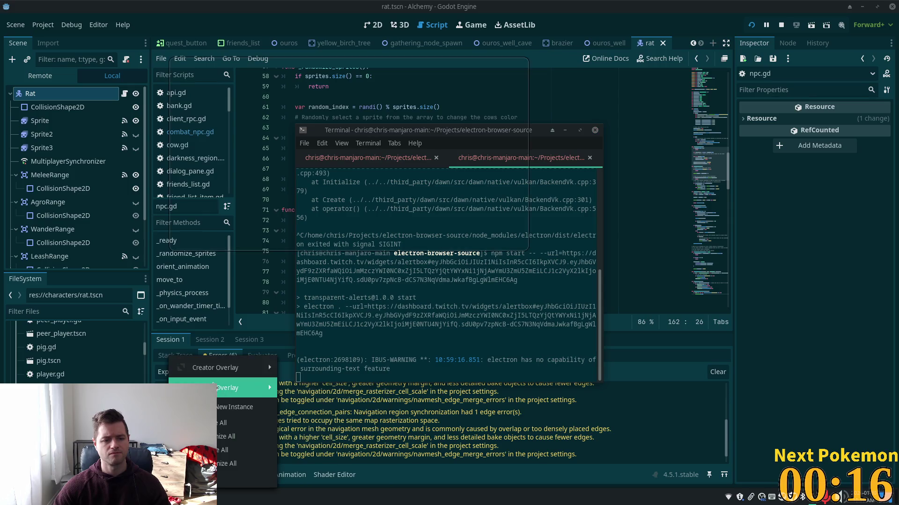
click(308, 408)
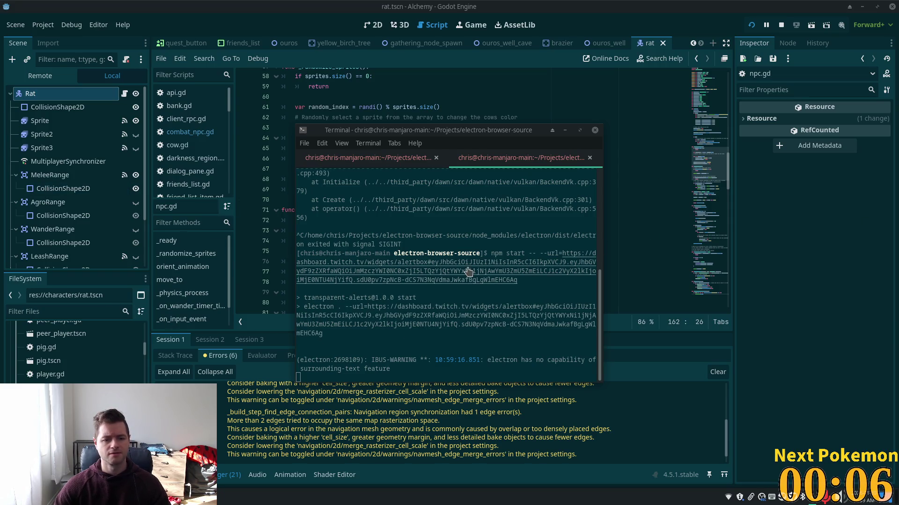
click(565, 130)
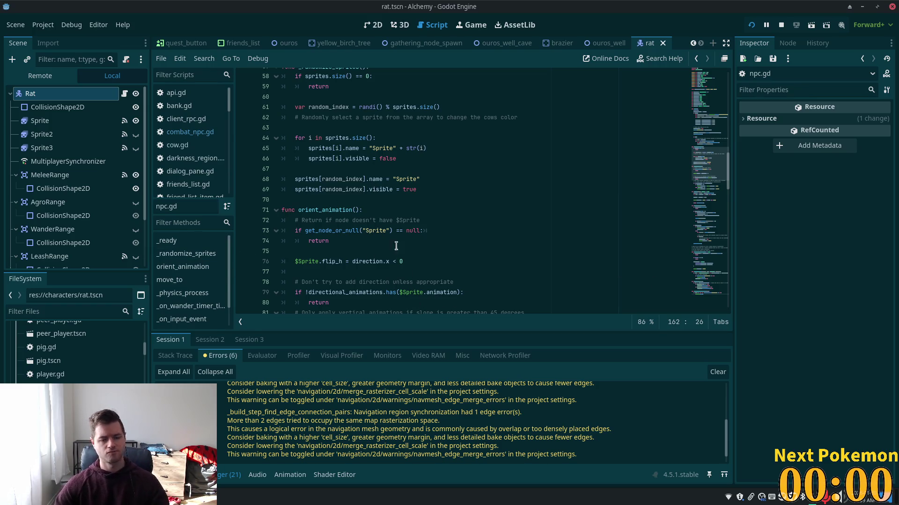
click(424, 191)
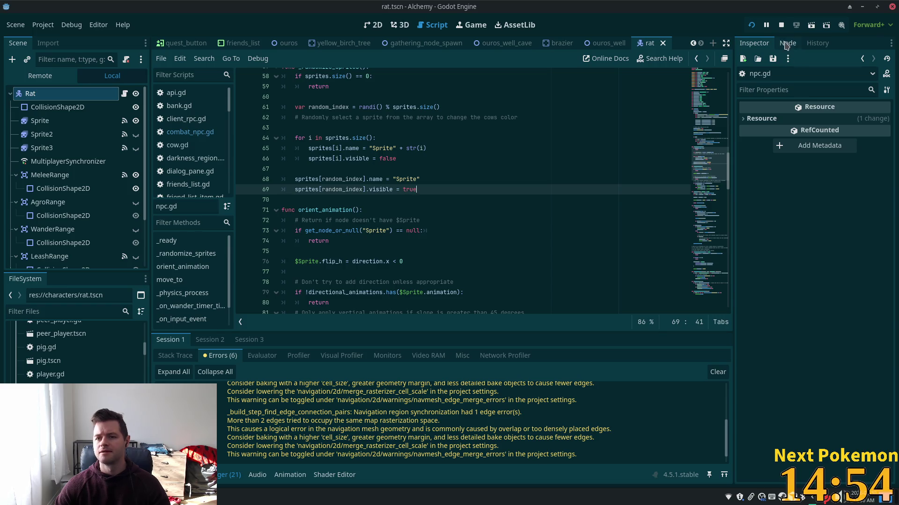
Step: Turn on Combat for the Rat node, set Attack Speed to 2.0, and save rat.tscn
click(42, 147)
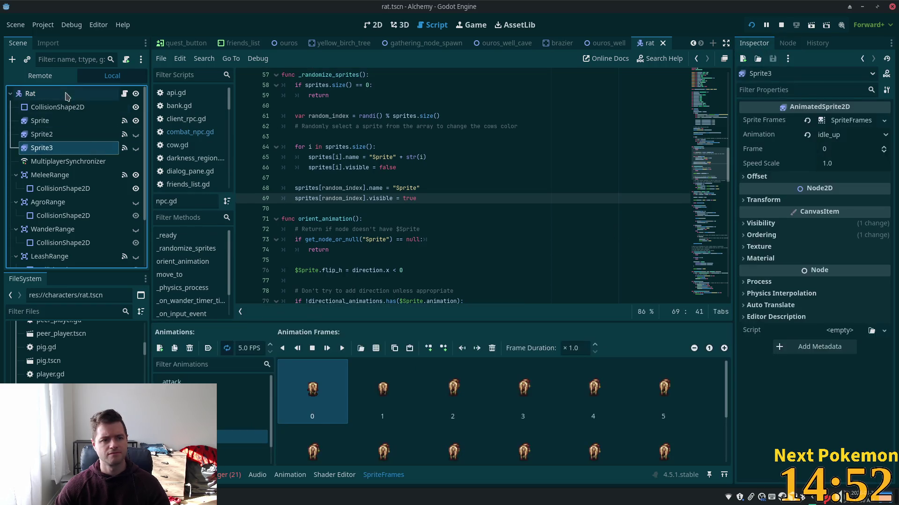
click(68, 94)
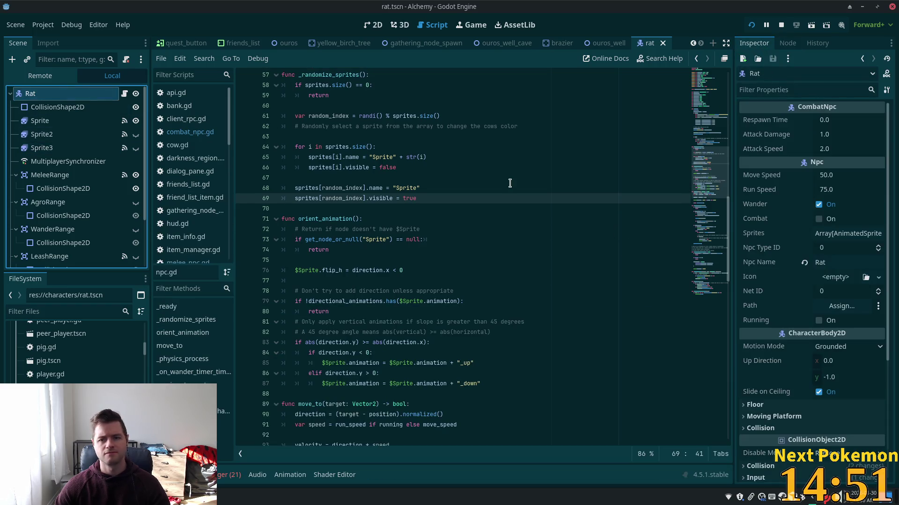
click(819, 219)
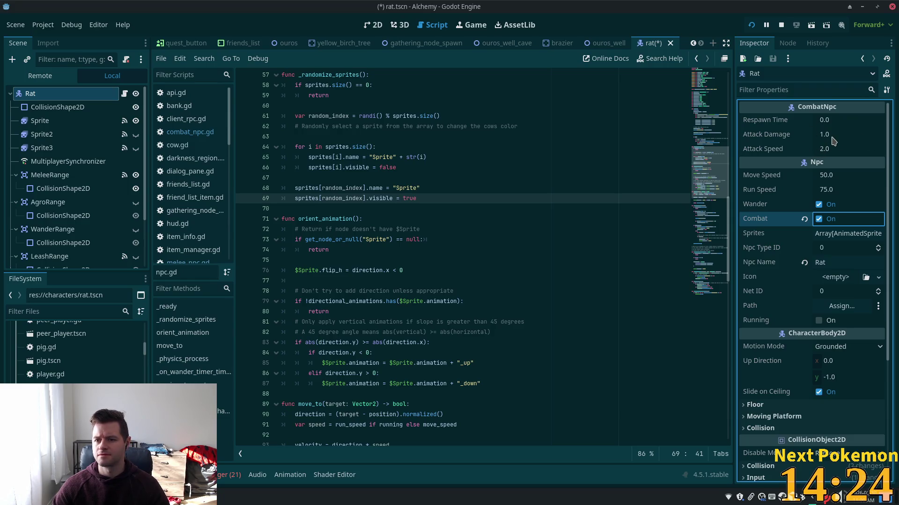
click(820, 148)
text(2)
key(Return)
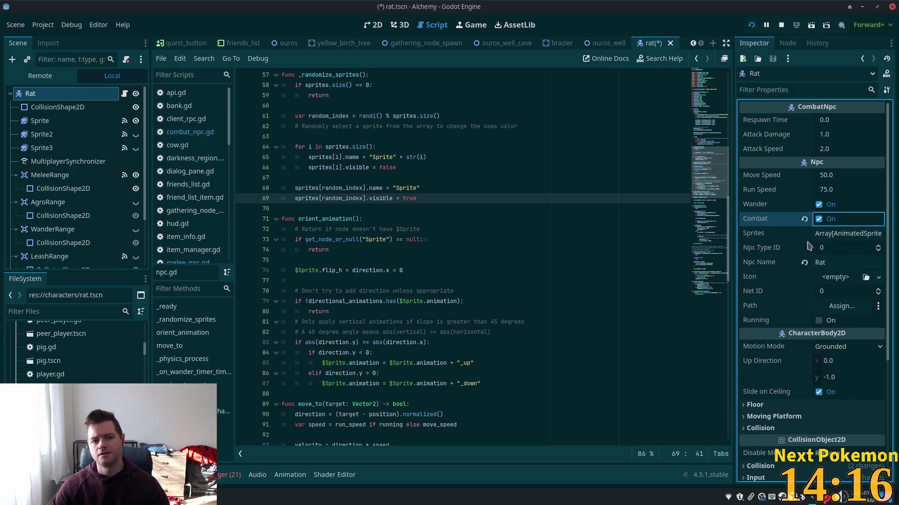
key(ctrl+s)
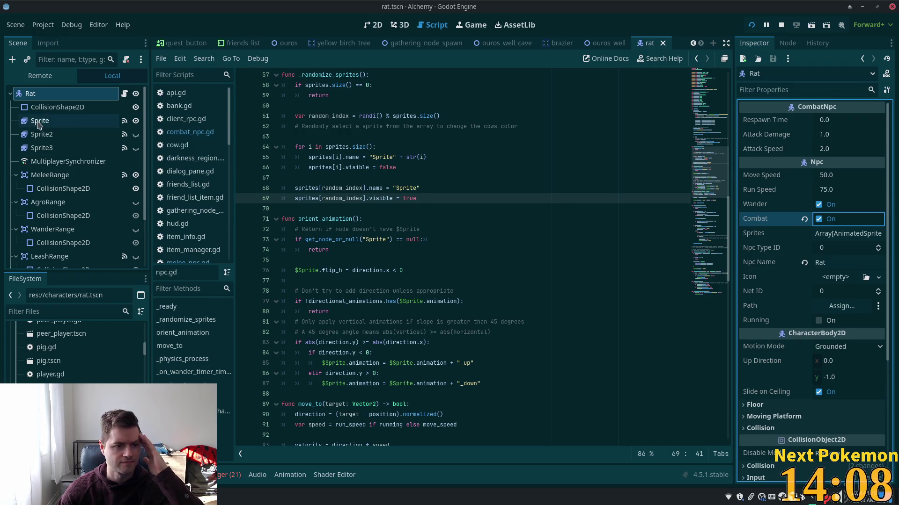
click(124, 95)
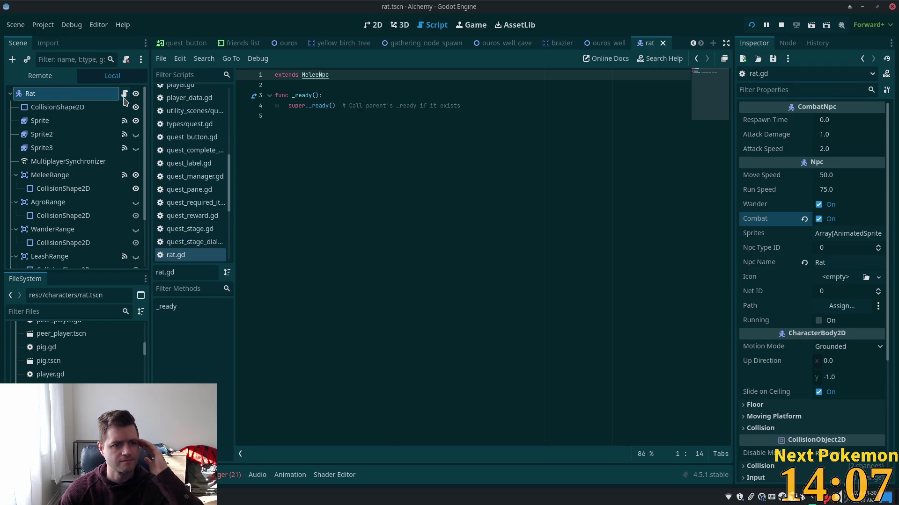
Step: Follow rat.gd up to MeleeNpc and CombatNpc, highlighting attack_damage and health_bar_timer uses
ctrl+click(319, 75)
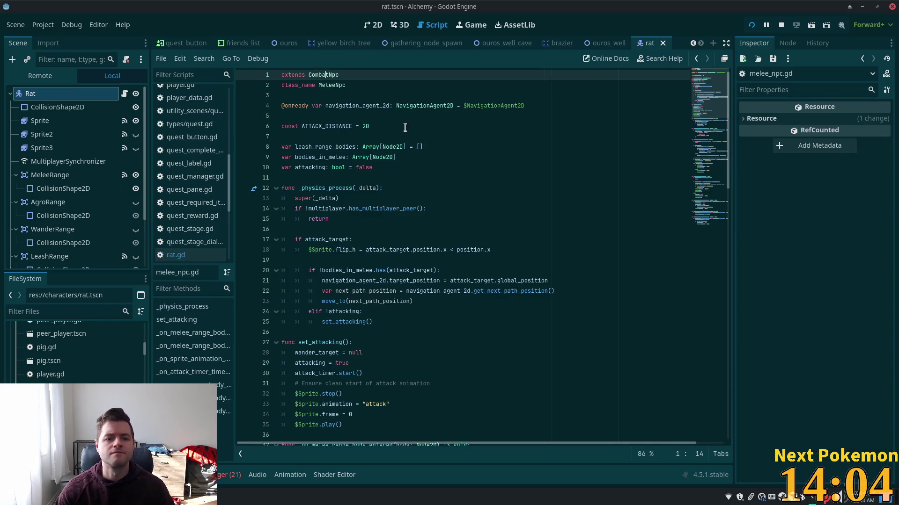
ctrl+click(337, 76)
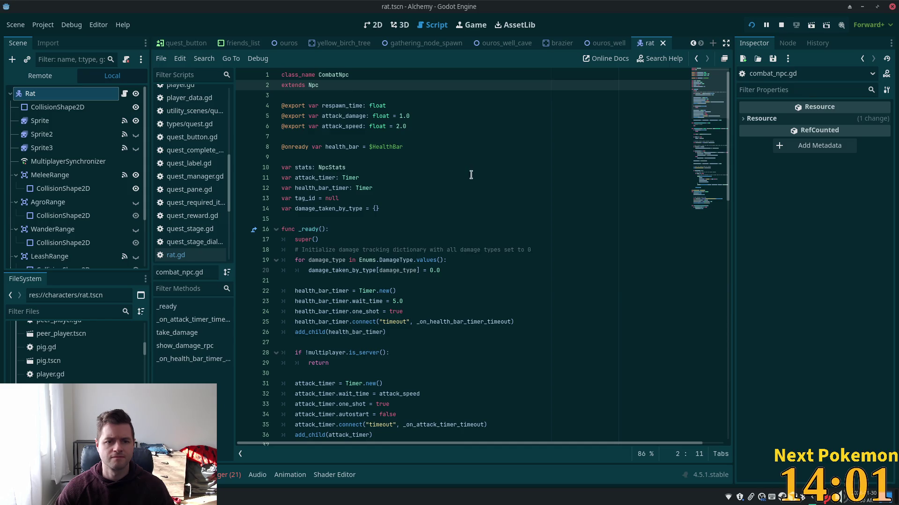
double_click(354, 117)
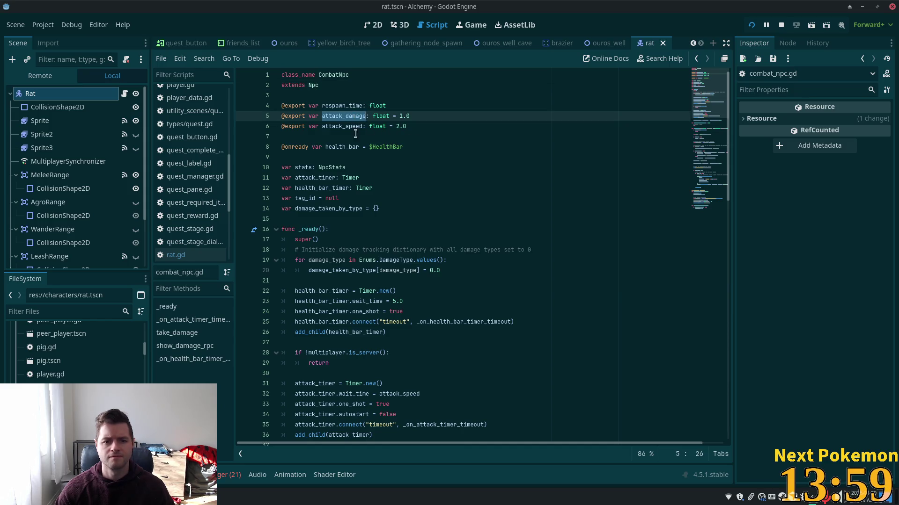
double_click(325, 188)
scroll(414, 299, down, 1)
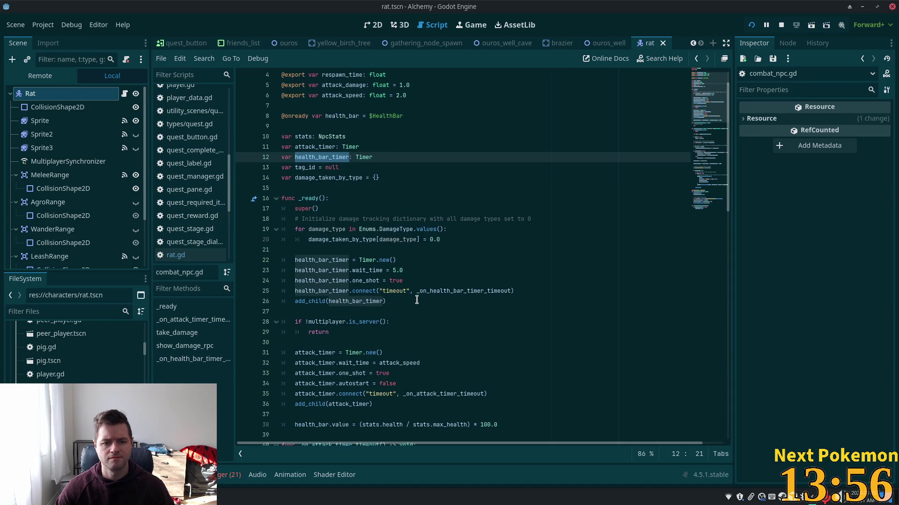
double_click(346, 272)
scroll(356, 271, down, 2)
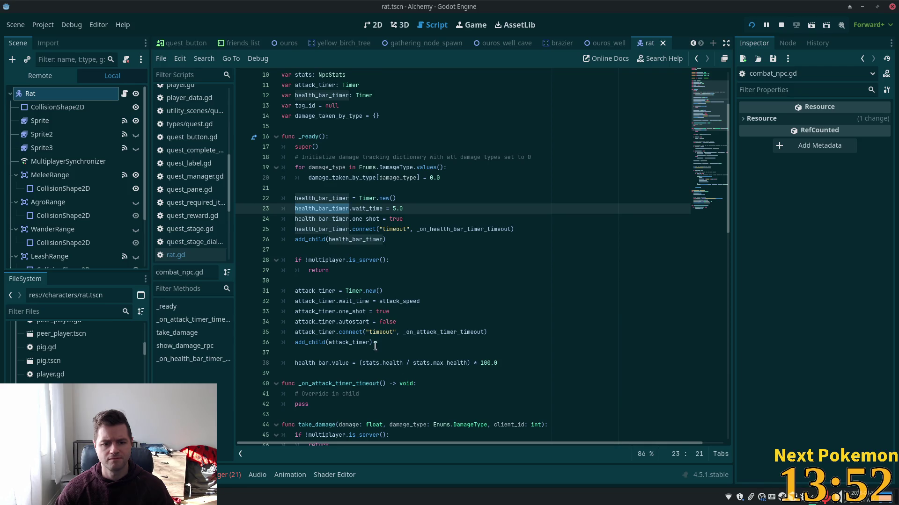
scroll(372, 360, down, 3)
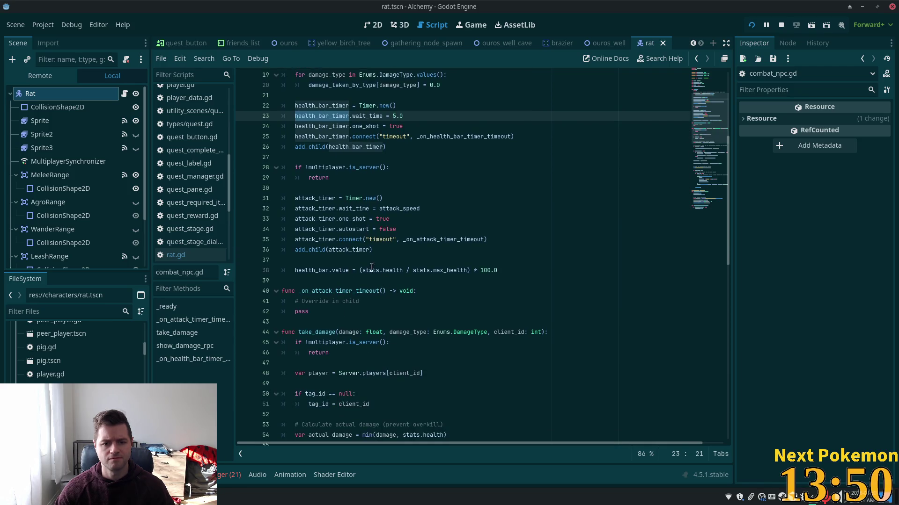
double_click(369, 270)
Step: Check where CombatNpc's NpcStats-typed stats variable is used
scroll(480, 326, up, 6)
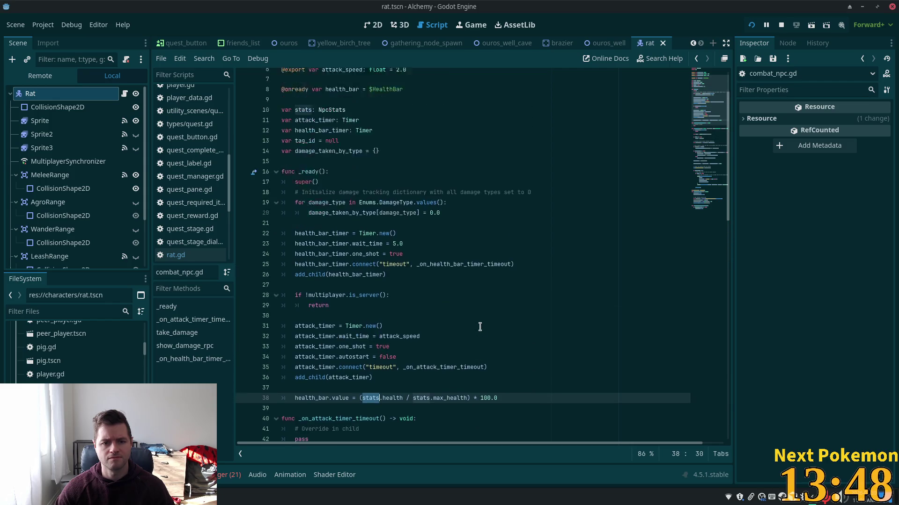
double_click(333, 168)
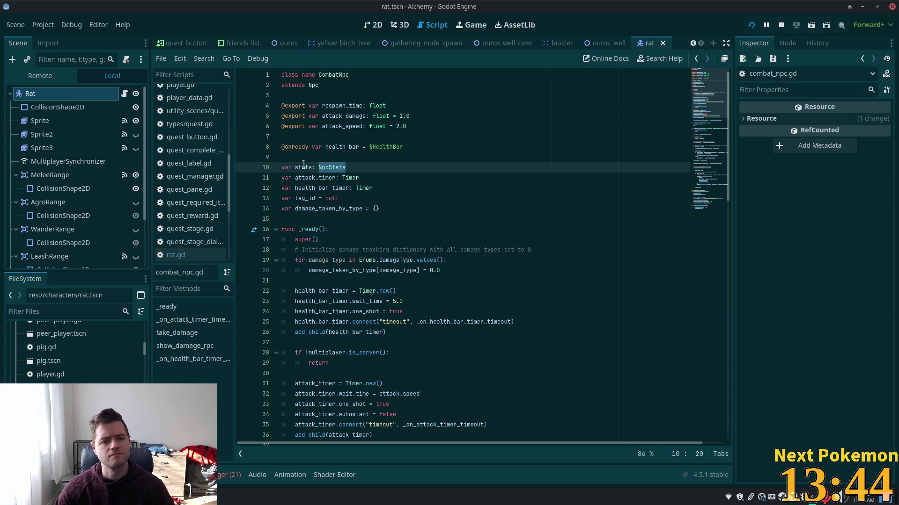
double_click(303, 167)
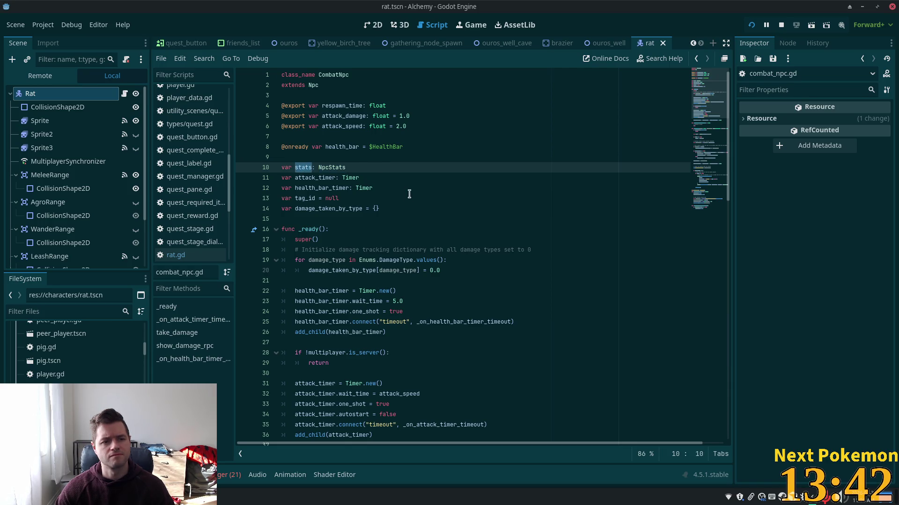
scroll(412, 199, down, 12)
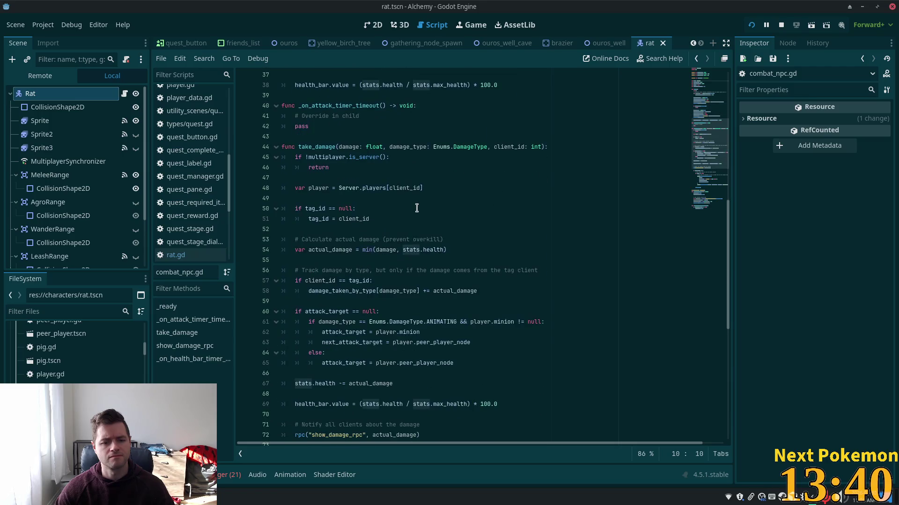
scroll(416, 208, down, 1)
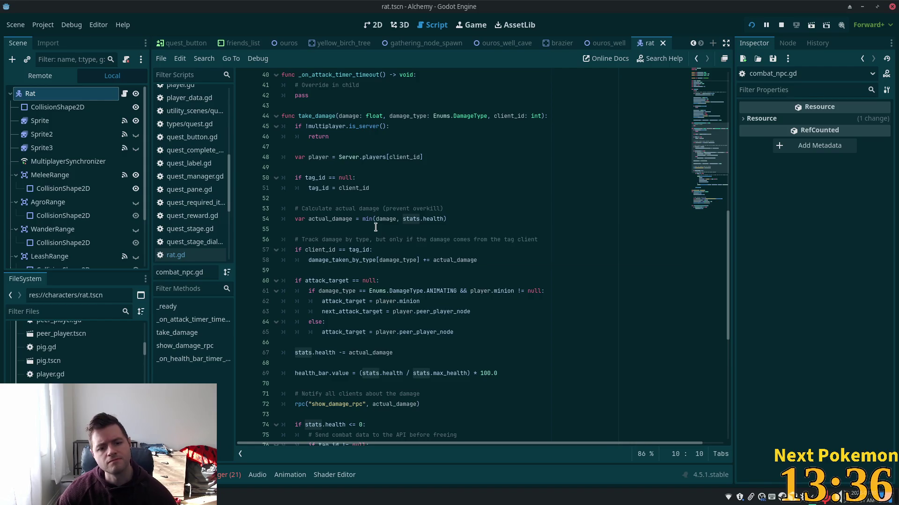
scroll(376, 226, down, 9)
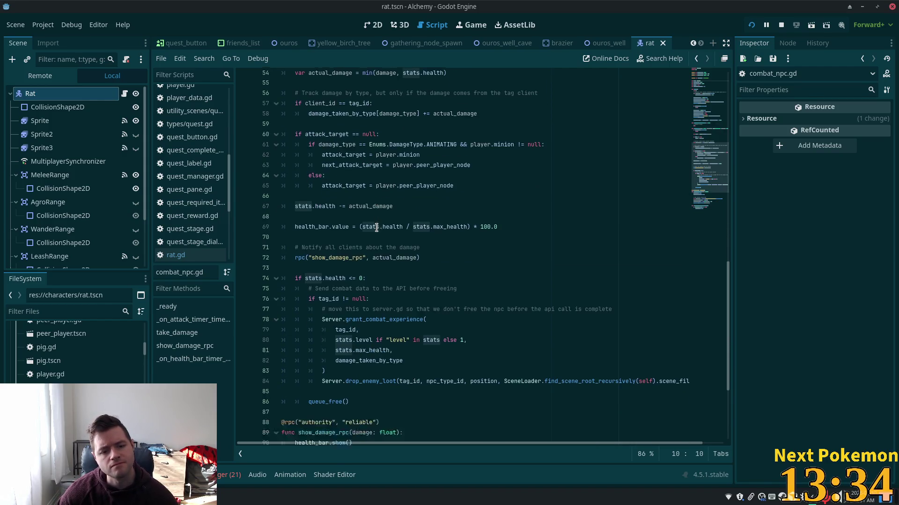
drag(707, 168, 706, 78)
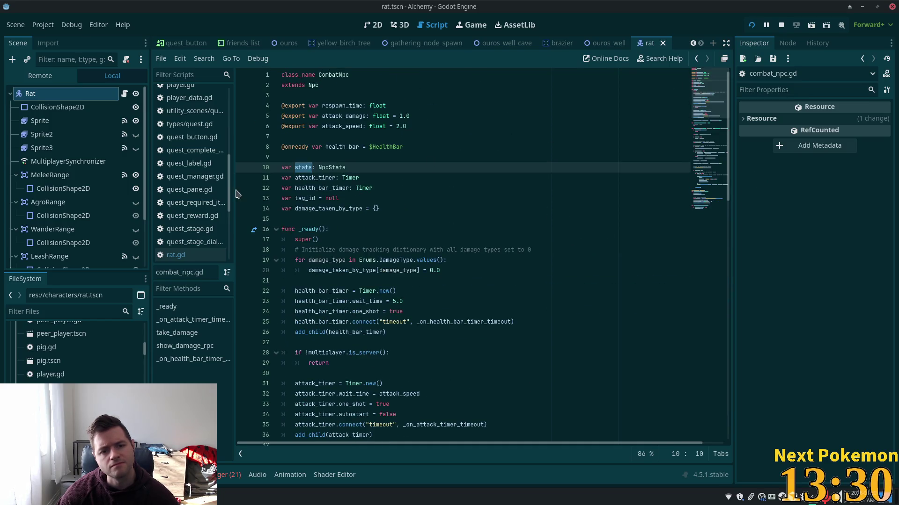
Step: Return to rat.gd and follow MeleeNpc and CombatNpc through to the NpcStats class
click(71, 107)
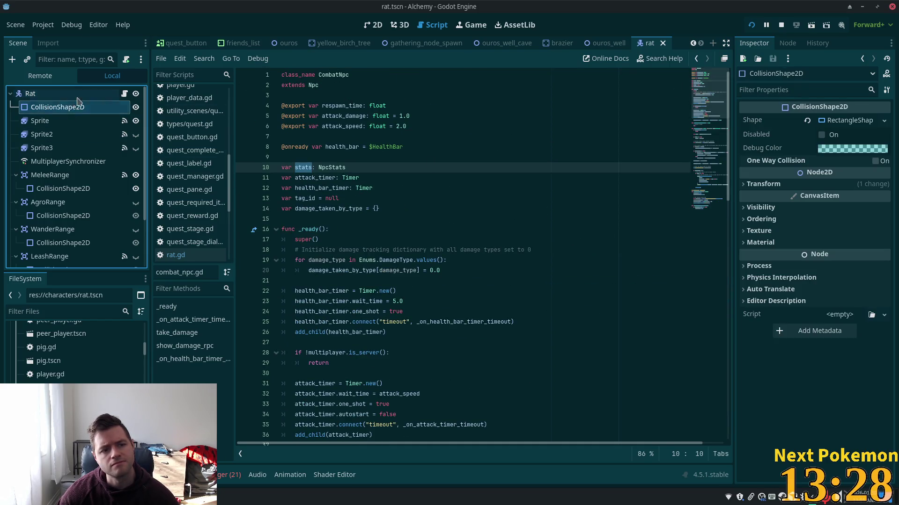
click(125, 94)
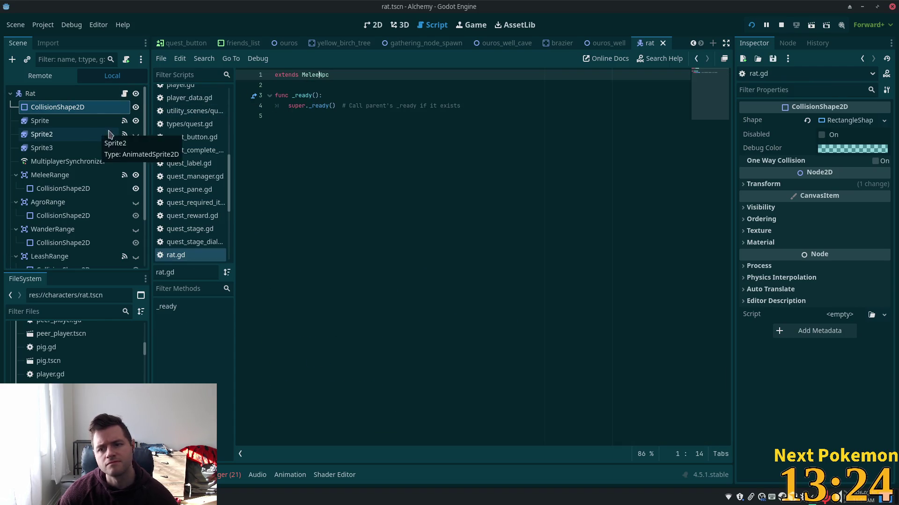
click(43, 93)
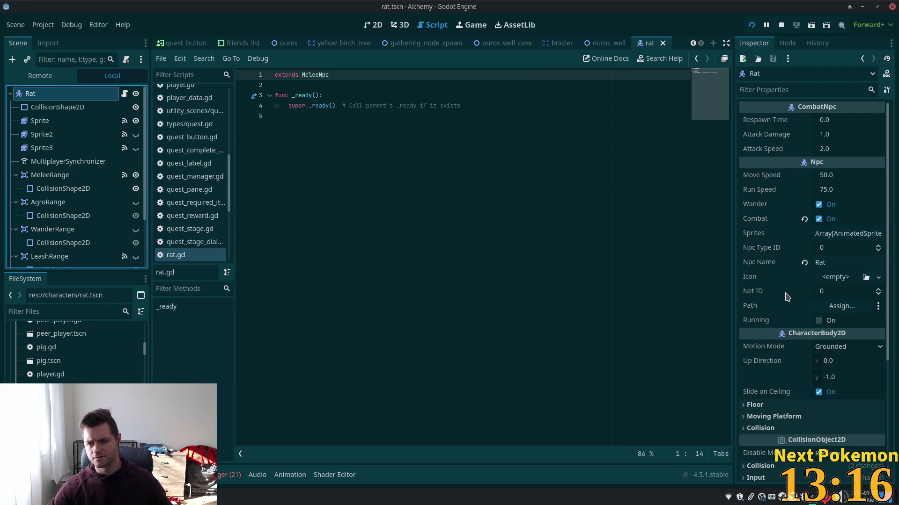
ctrl+click(323, 76)
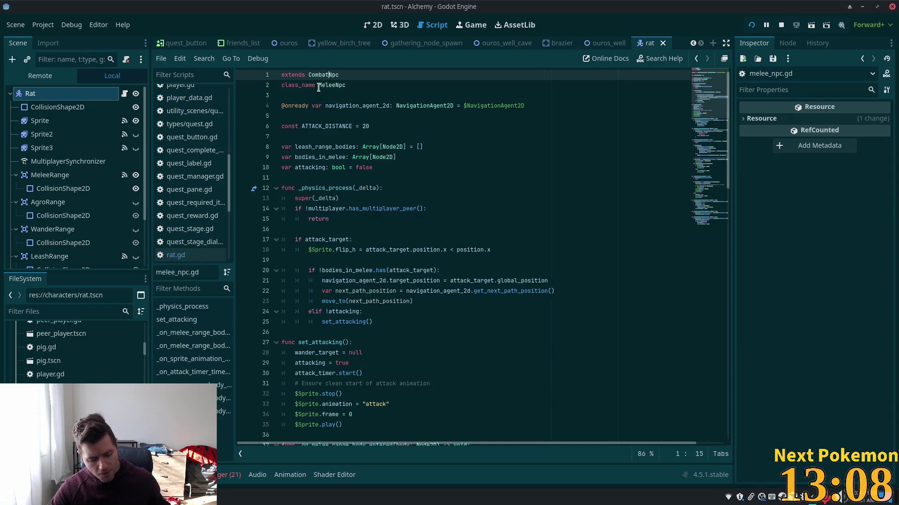
click(364, 142)
click(332, 177)
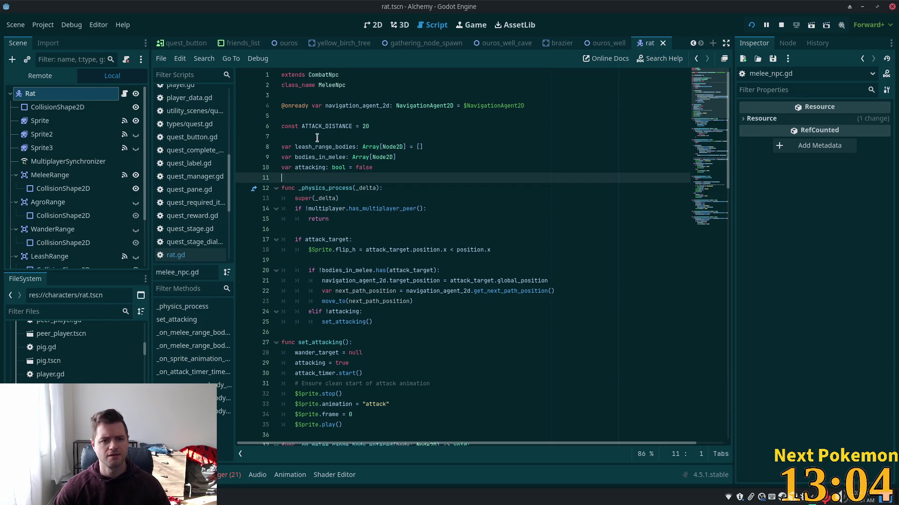
ctrl+click(322, 75)
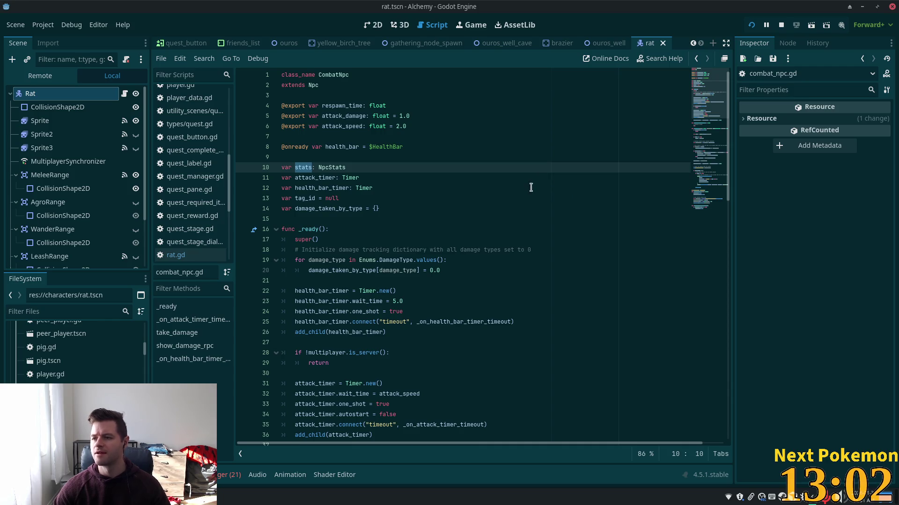
ctrl+click(329, 169)
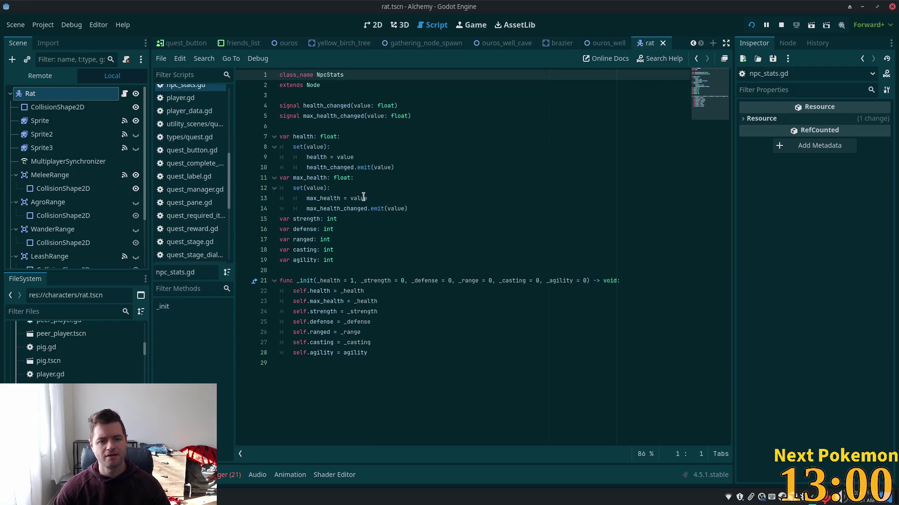
double_click(300, 137)
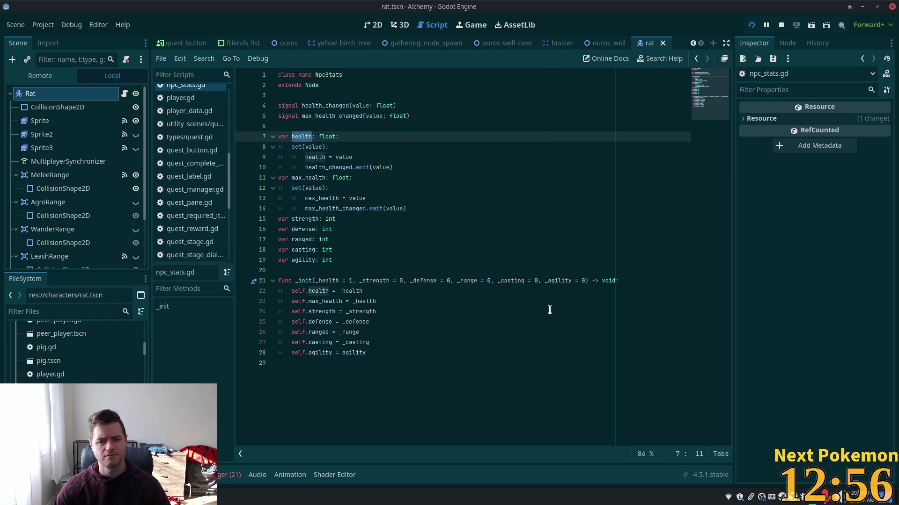
click(350, 280)
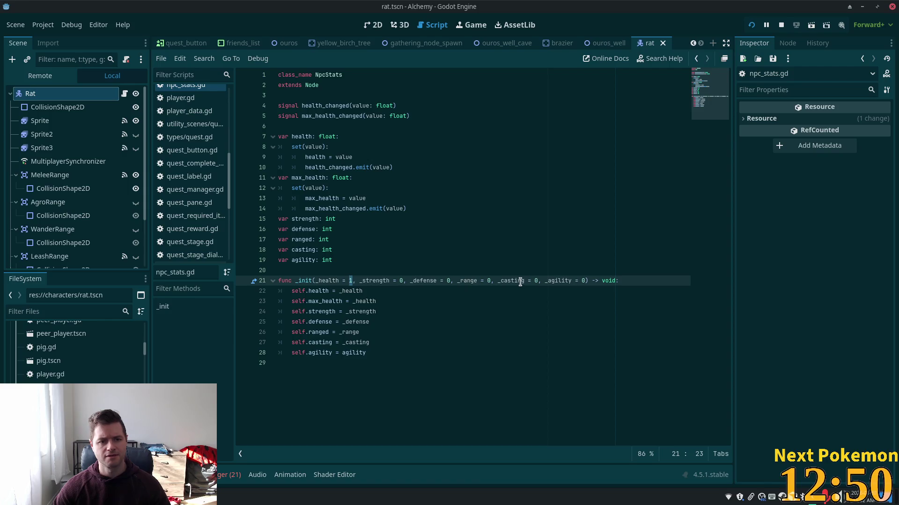
double_click(330, 75)
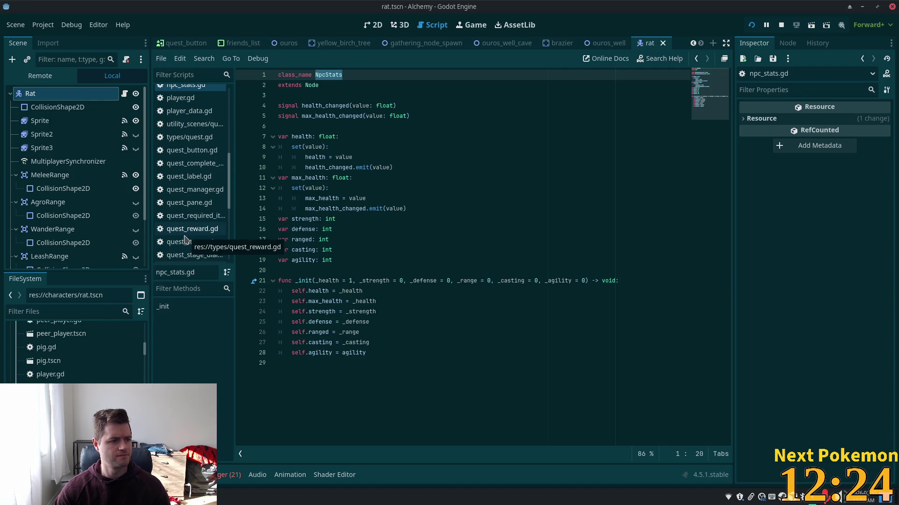
click(363, 198)
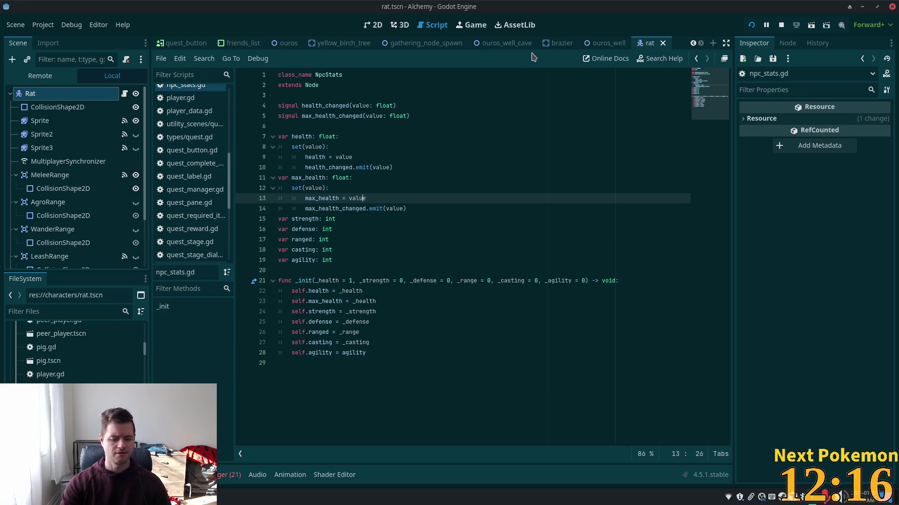
key(alt+shift+o)
Step: View Cow3's spawn settings over the Ouros farm in 2D, then open npc_spawn.tscn
text(ou)
key(BackSpace)
key(BackSpace)
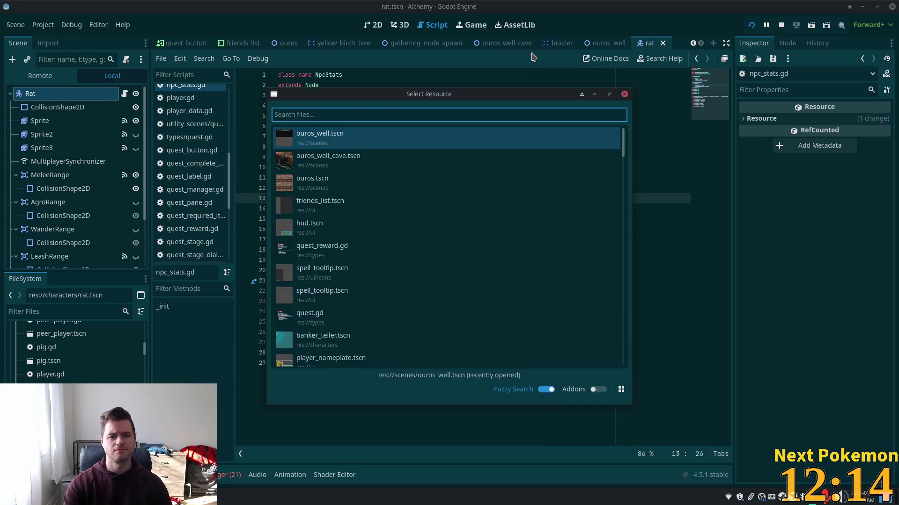
key(Escape)
click(295, 47)
click(374, 26)
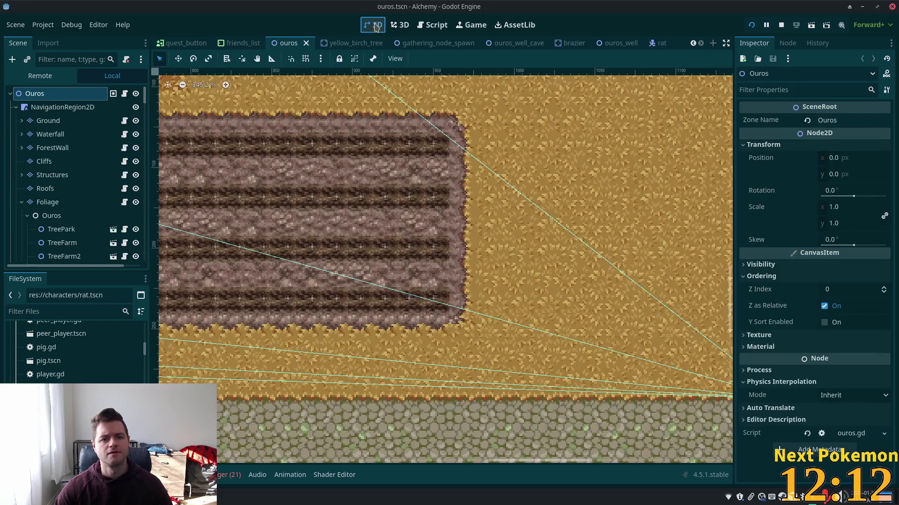
scroll(688, 240, down, 3)
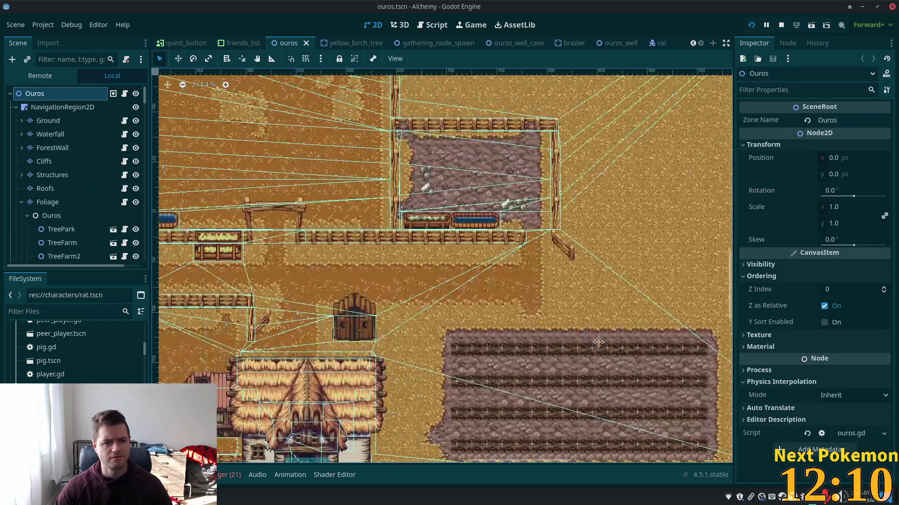
scroll(669, 395, up, 2)
drag(669, 395, 668, 394)
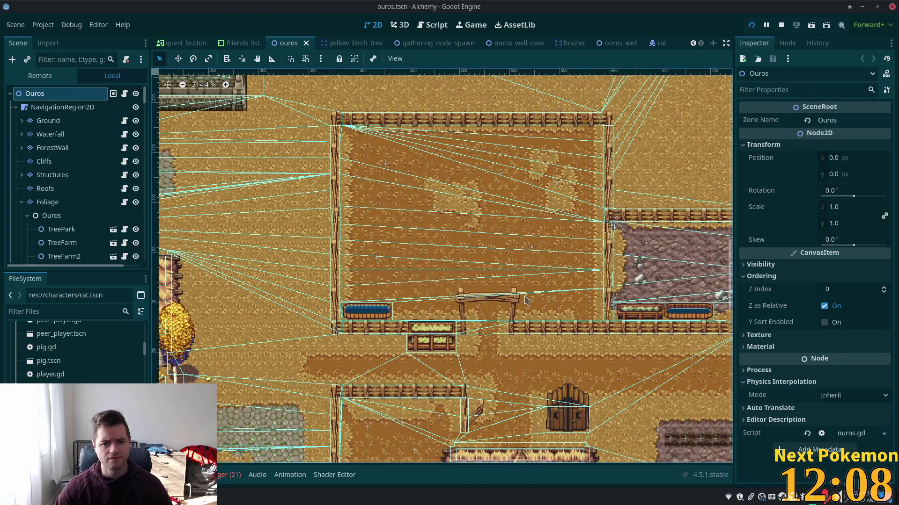
click(435, 207)
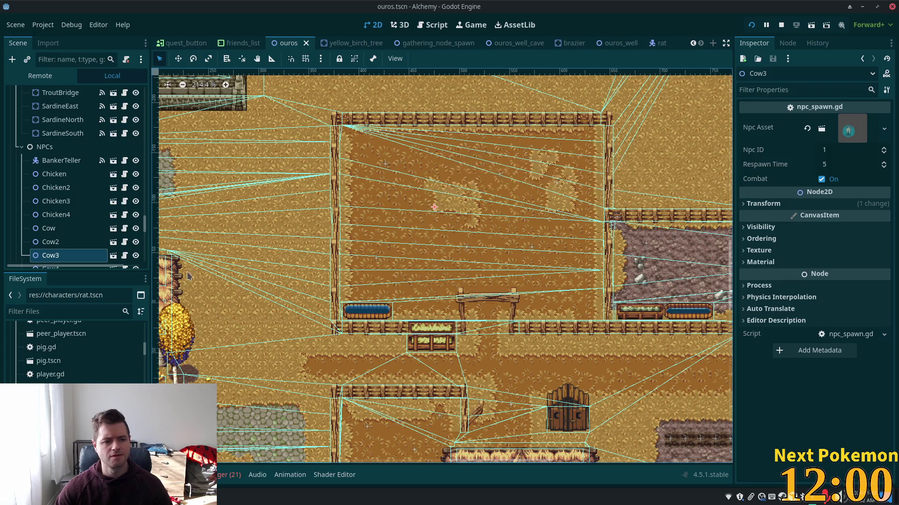
click(113, 260)
click(114, 260)
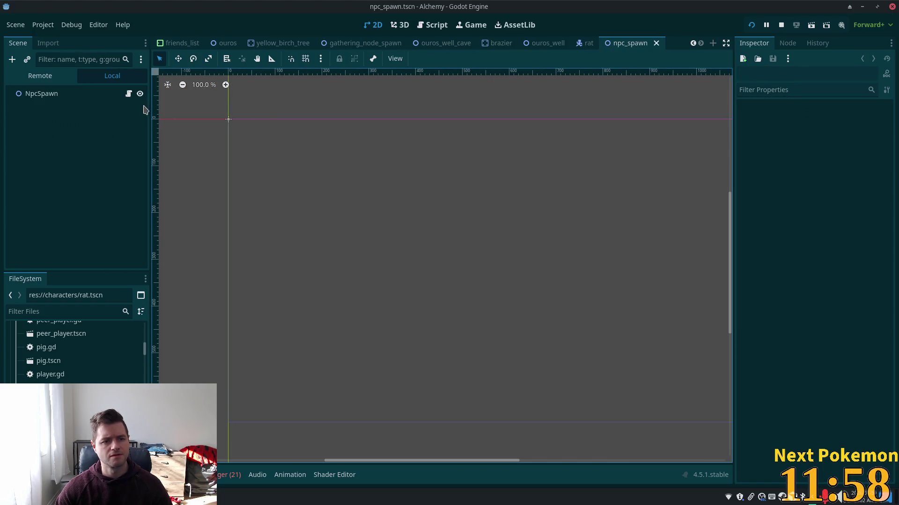
Step: Read npc_spawn.gd's _ready logic around Api.fetch_npc(npc_id), then show NpcSpawn's properties
click(129, 94)
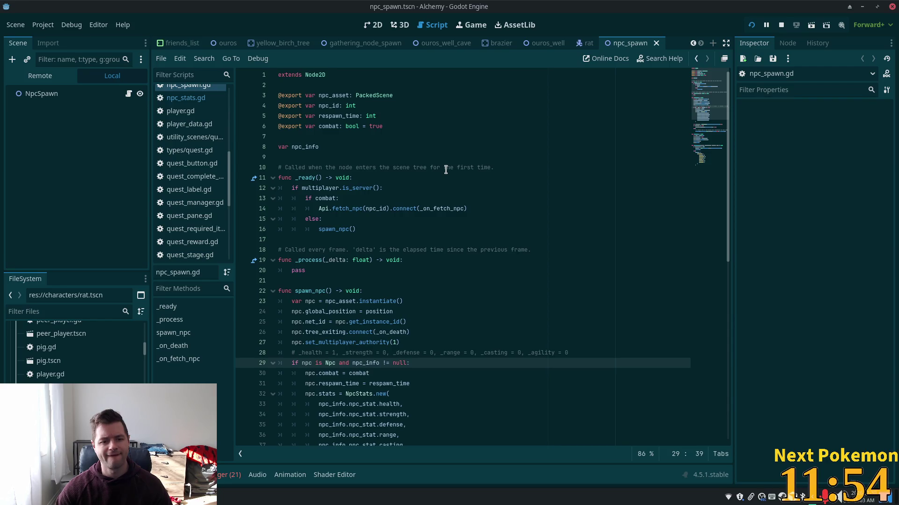
scroll(445, 169, down, 3)
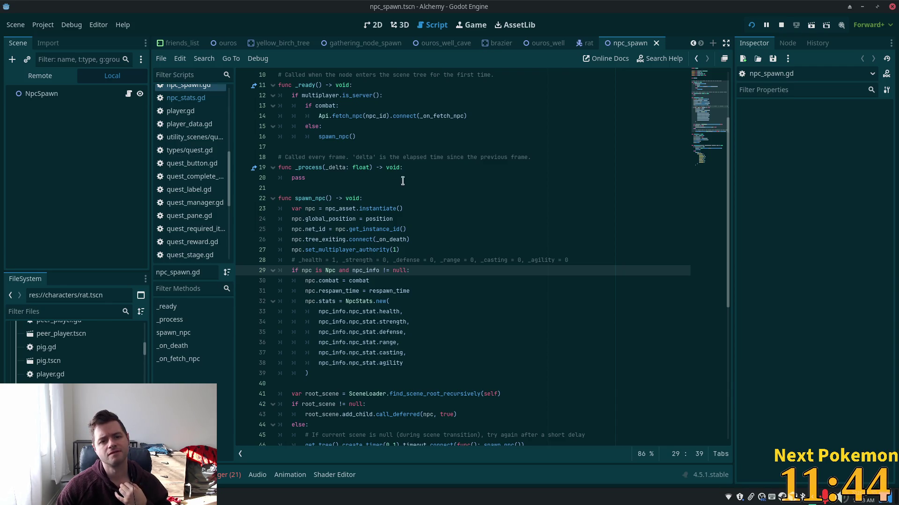
double_click(376, 115)
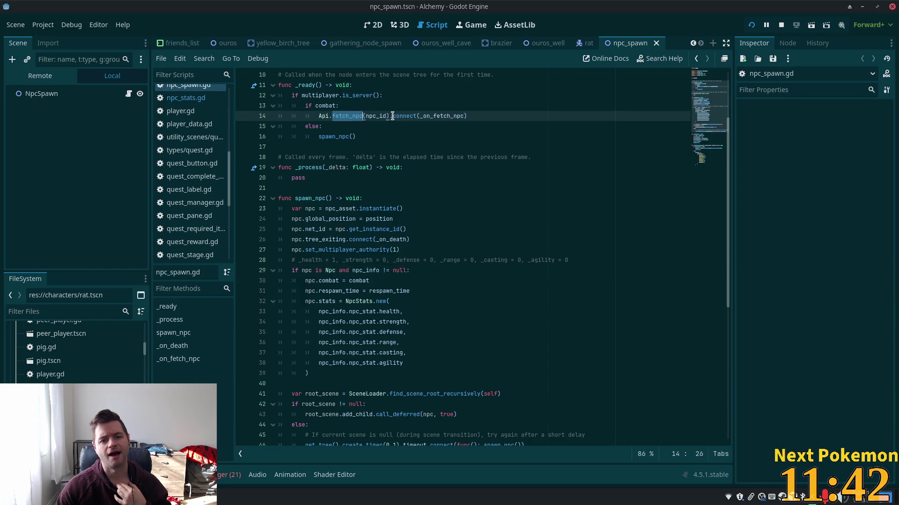
scroll(473, 161, up, 3)
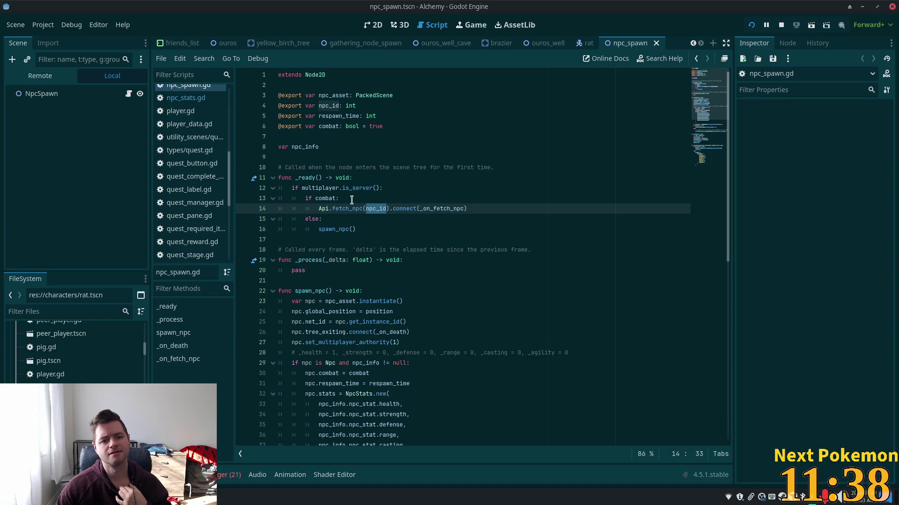
click(58, 93)
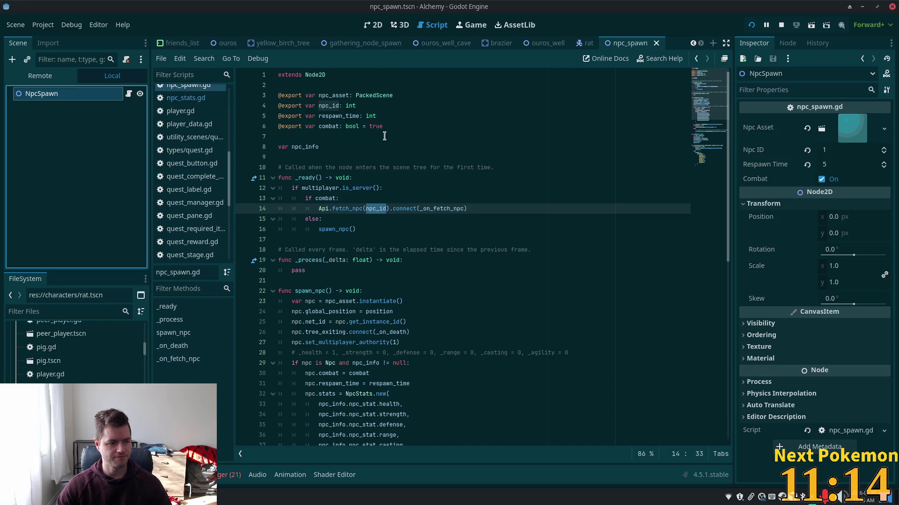
Step: In the ouros_well_cave 2D view, try instancing a scene, undoing the misplaced NpcSpawn
click(442, 42)
click(373, 25)
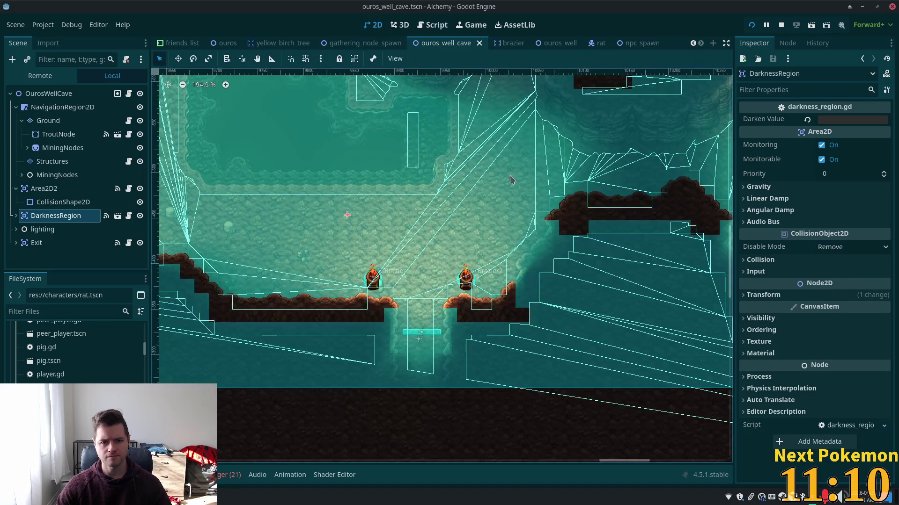
scroll(501, 235, up, 3)
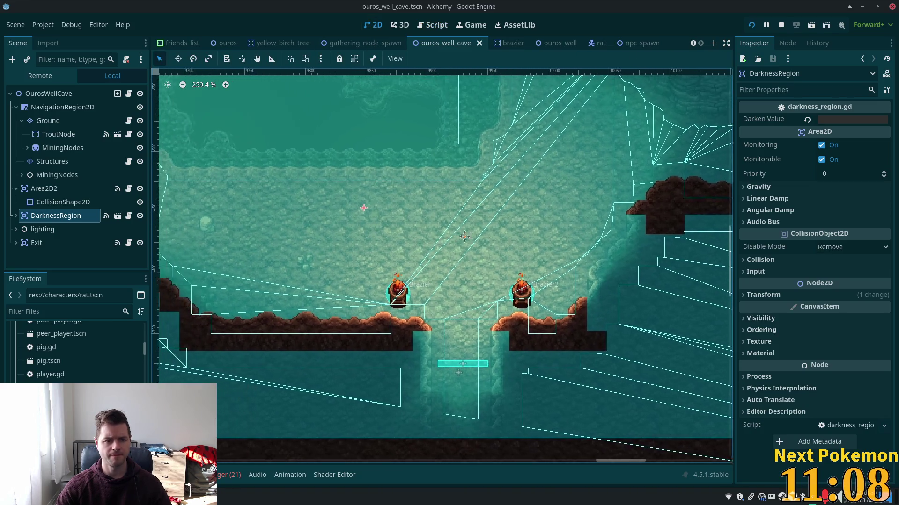
right_click(576, 216)
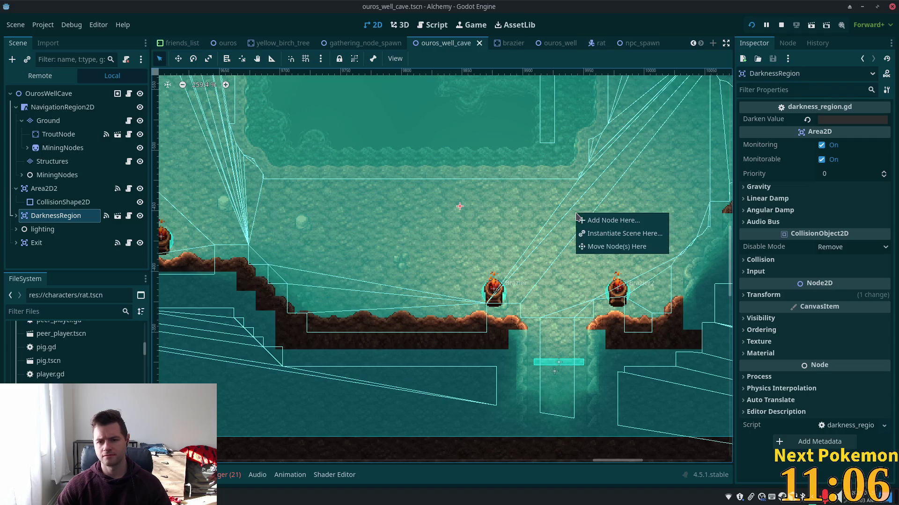
click(373, 234)
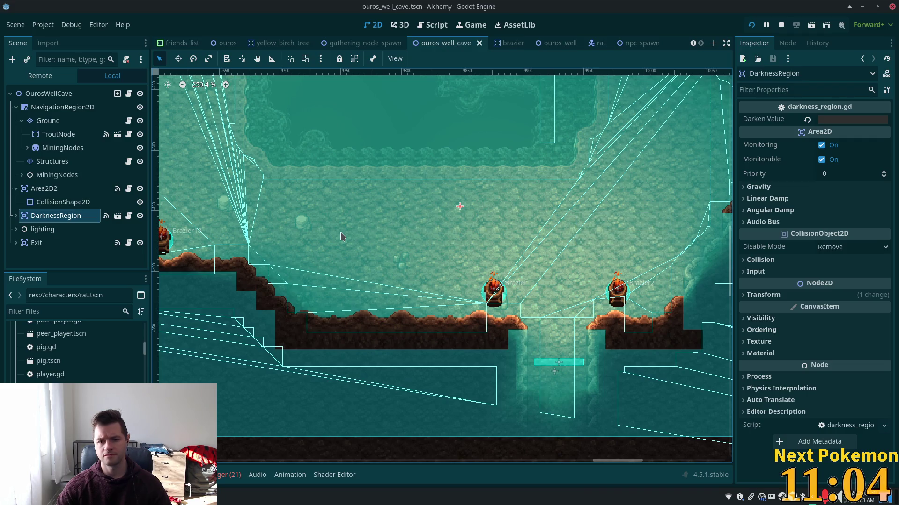
right_click(389, 238)
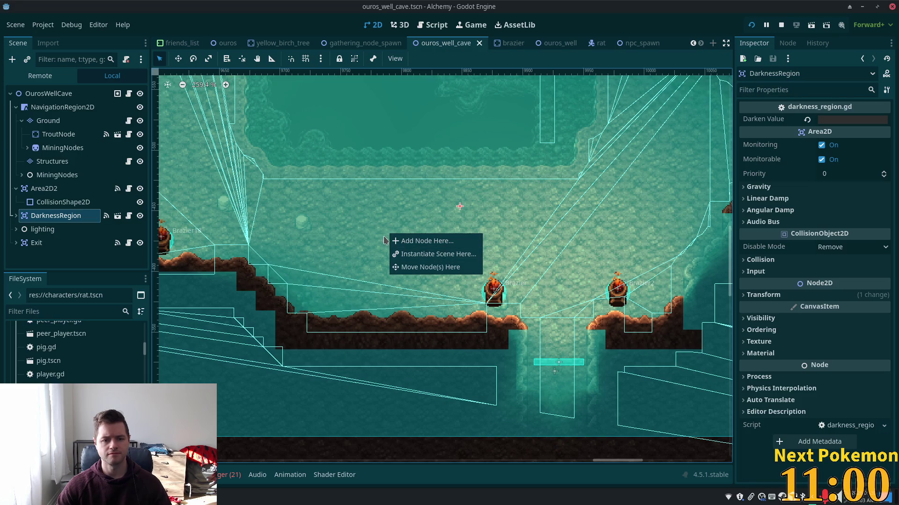
right_click(333, 212)
right_click(341, 212)
click(378, 232)
text(npc)
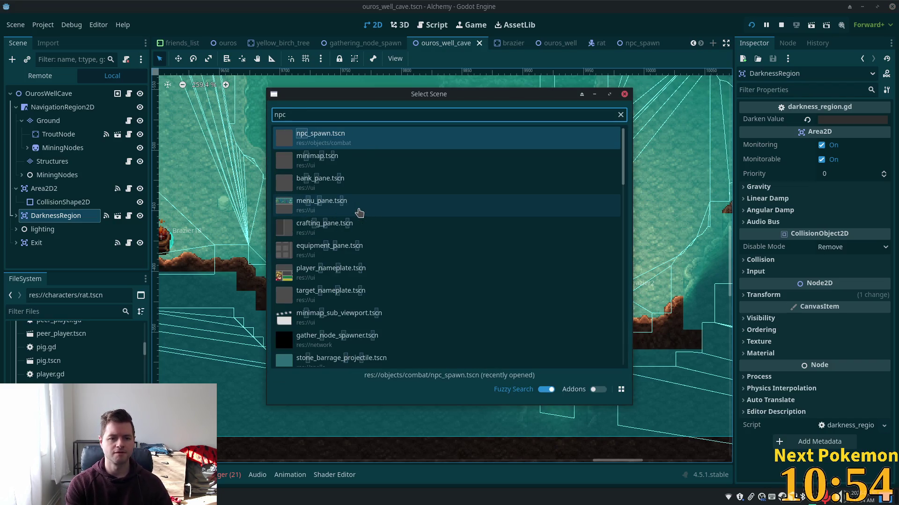
key(Return)
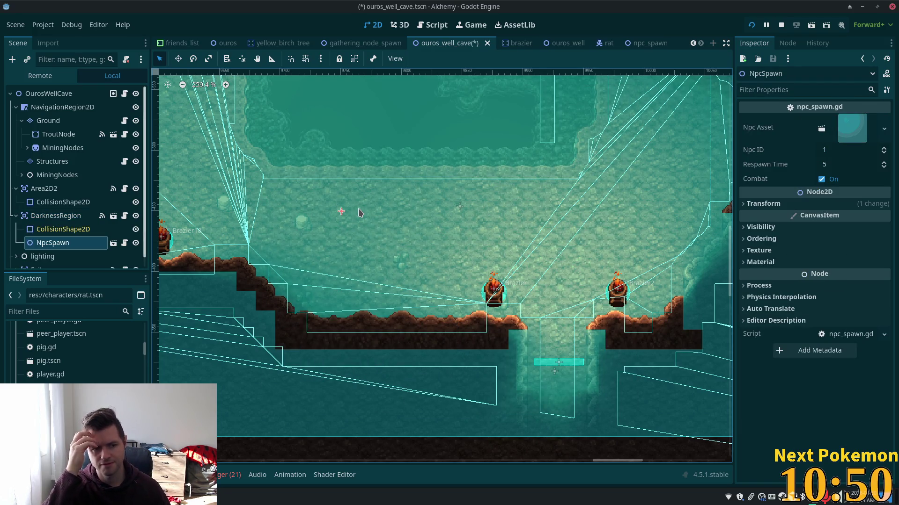
key(ctrl+z)
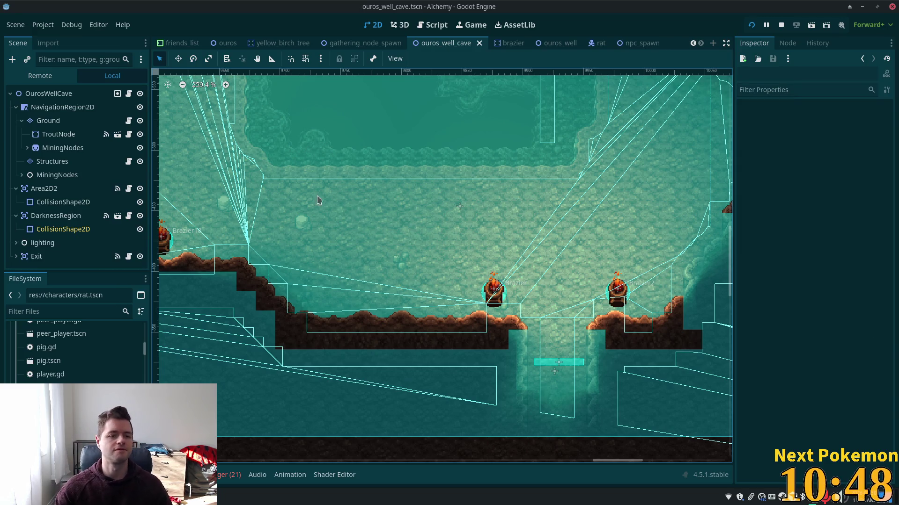
Step: Instance npc_spawn.tscn on the cave floor and set its Respawn Time to 20
right_click(378, 240)
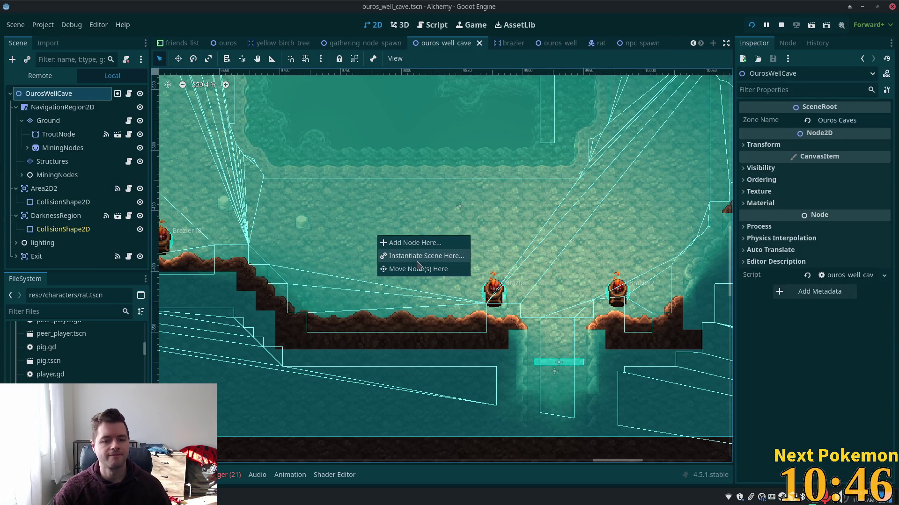
click(417, 256)
double_click(326, 142)
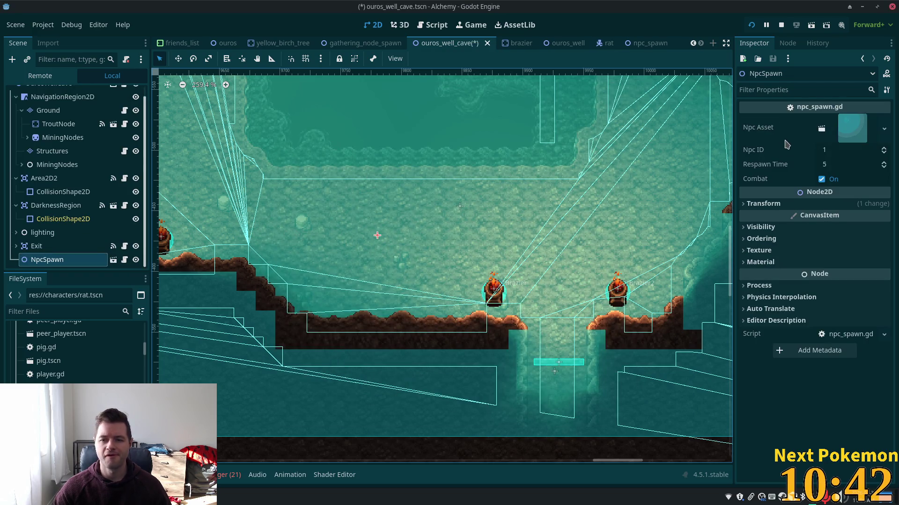
click(831, 164)
text(20)
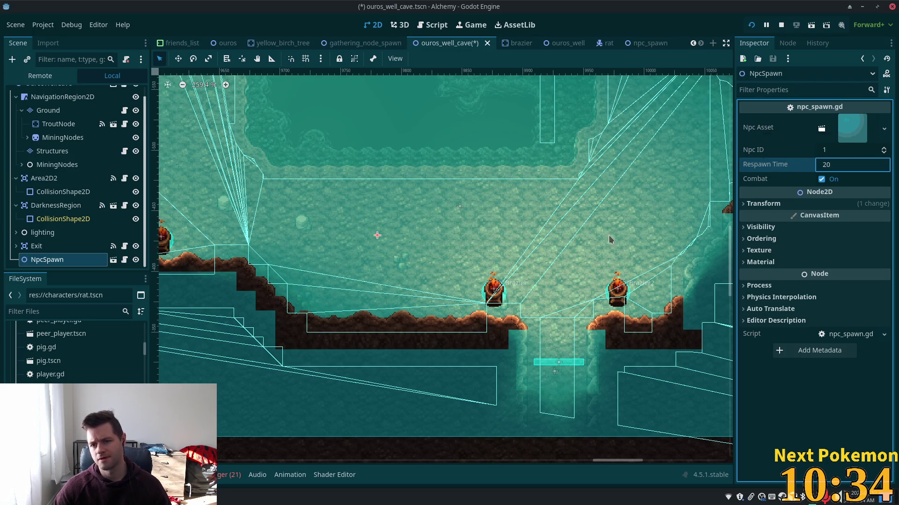
key(Return)
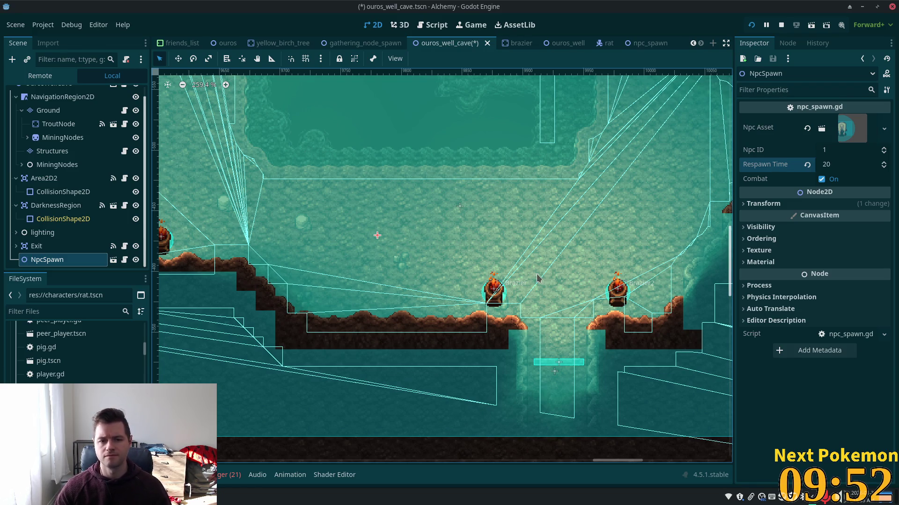
Step: Save the cave scene and play-test it, walking the player through the cave before stopping
key(ctrl+s)
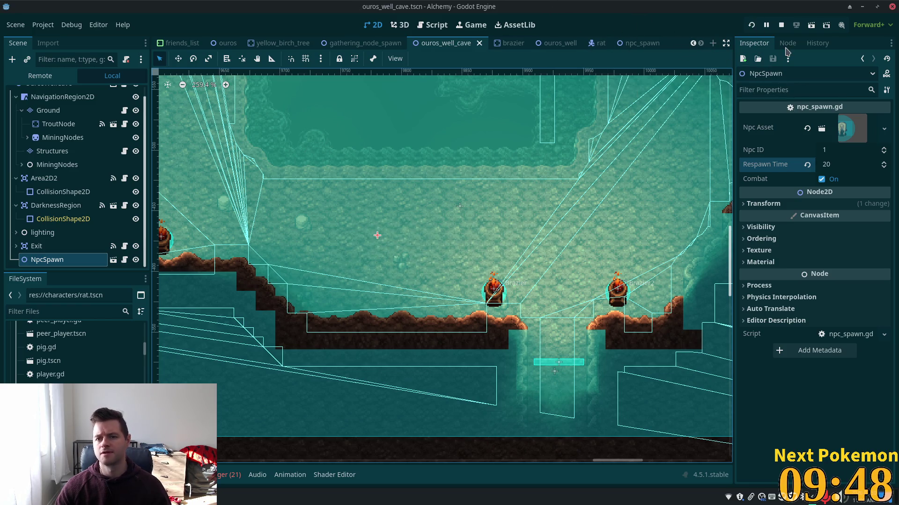
key(F5)
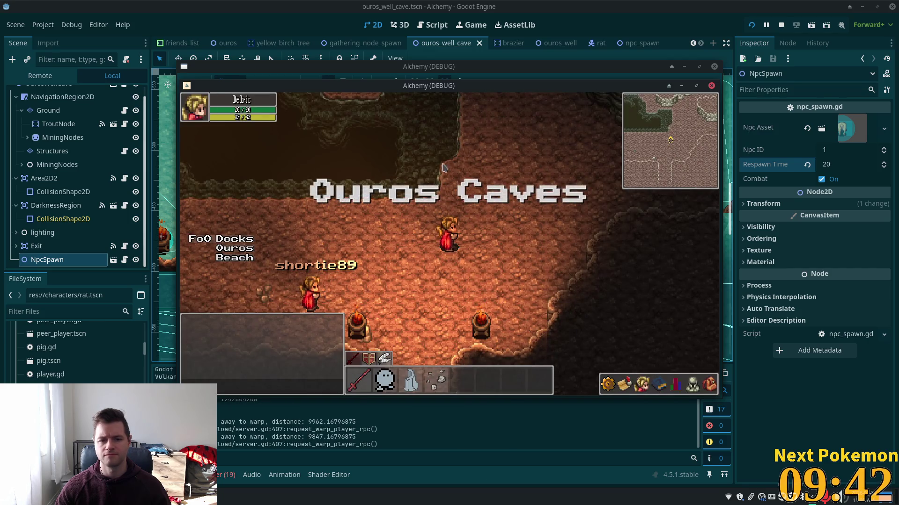
key(Left)
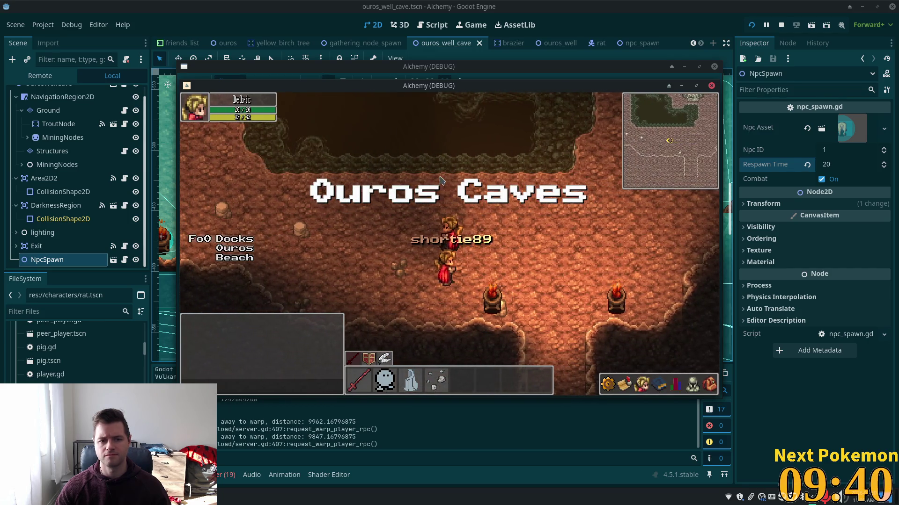
key(Left)
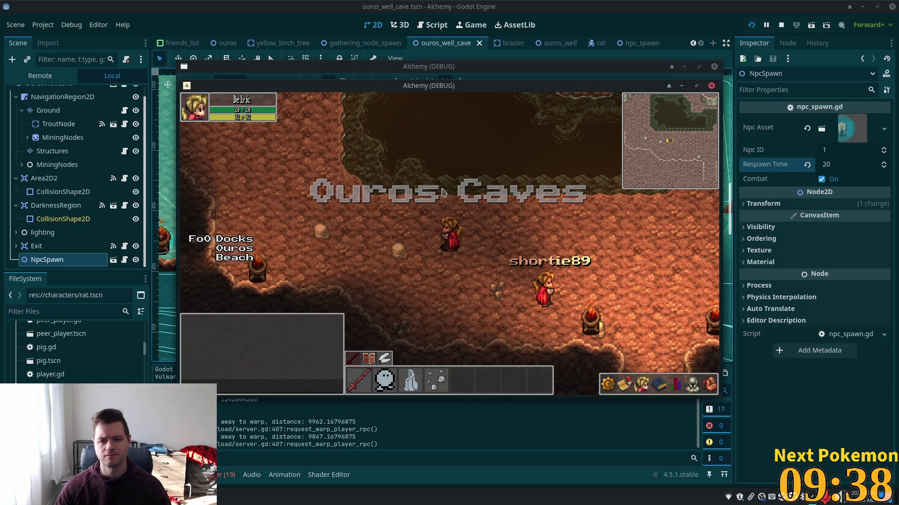
key(Right)
key(Down)
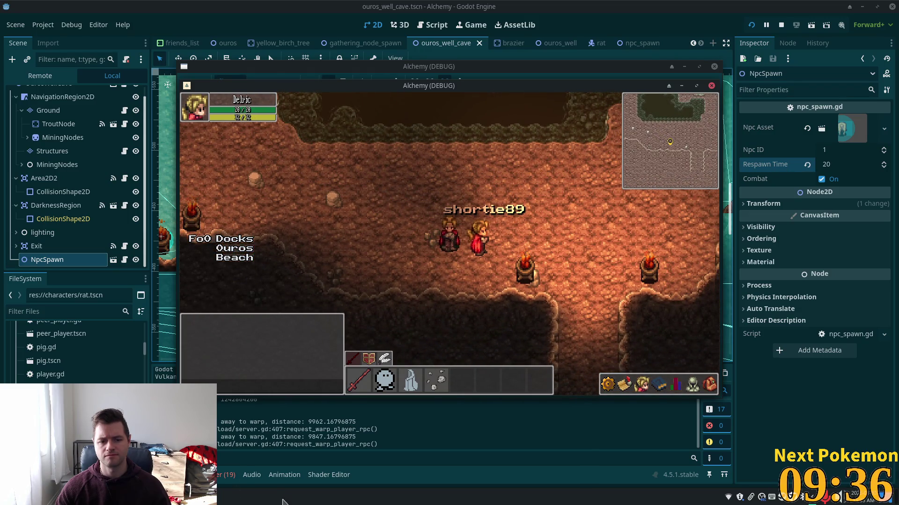
key(F8)
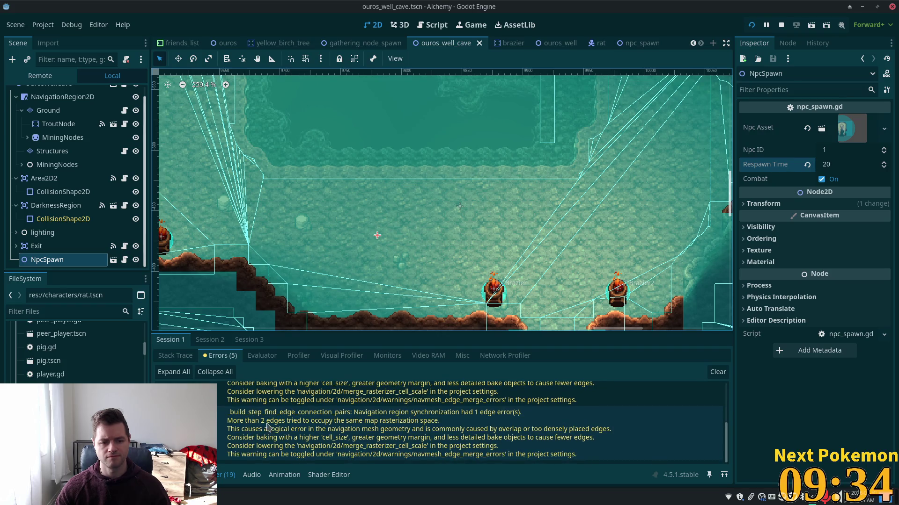
Step: Check Session 2's Errors for the Rat's MultiplayerSynchronizer node-not-found error
click(183, 355)
click(211, 343)
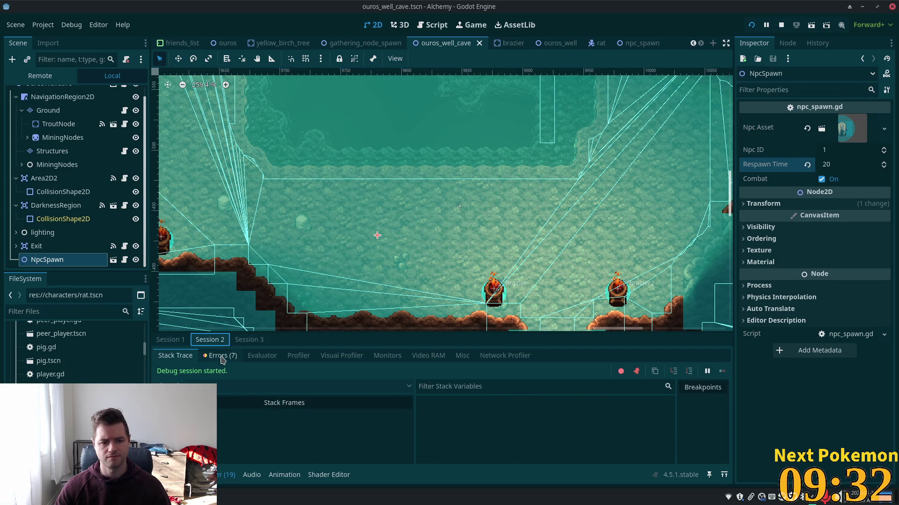
click(219, 356)
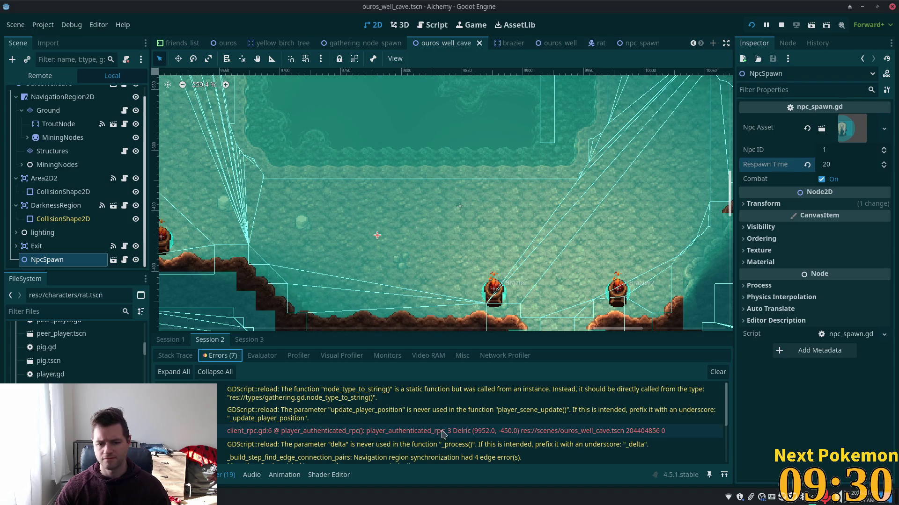
scroll(498, 437, down, 3)
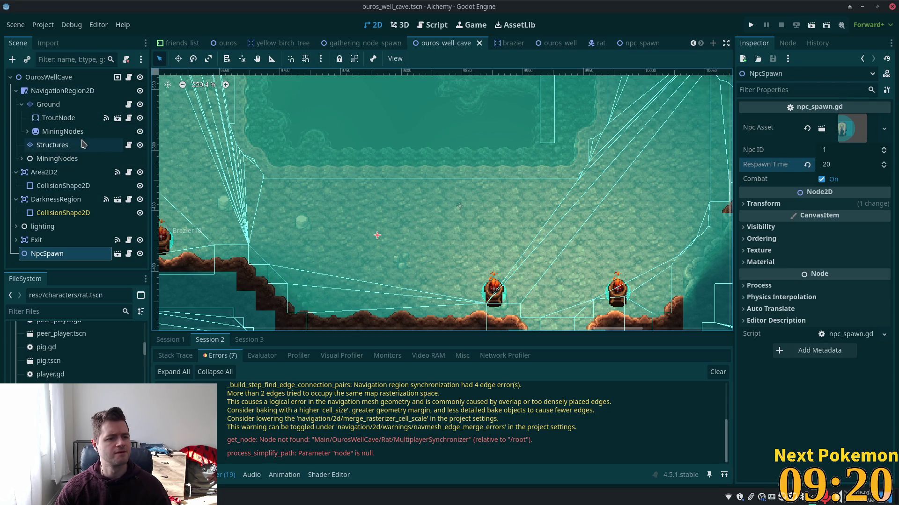
click(49, 173)
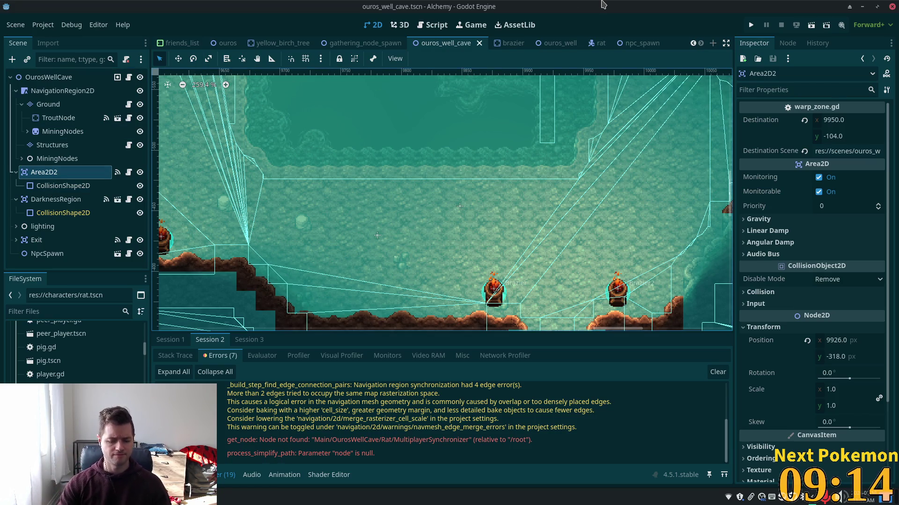
Step: Quick-open the sync_manager scene, then close its tab
key(alt+shift+o)
text(multipla)
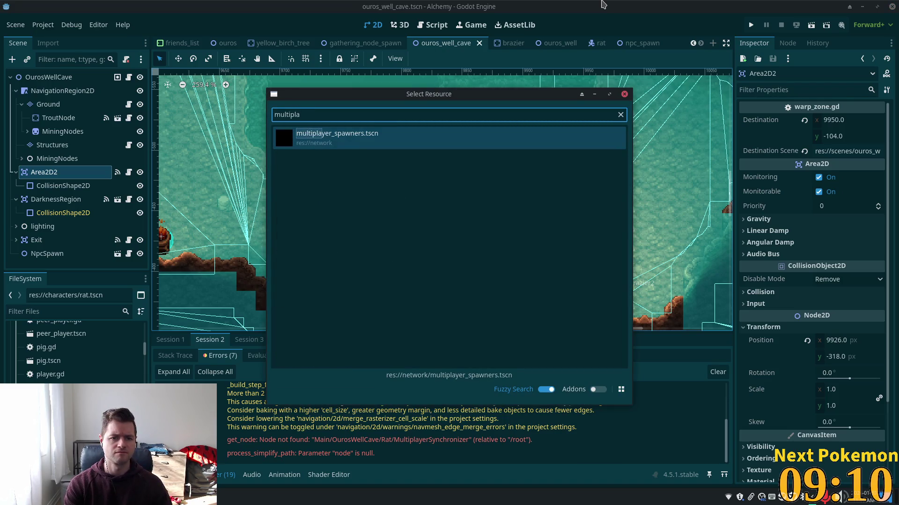
key(BackSpace)
key(BackSpace)
key(BackSpace)
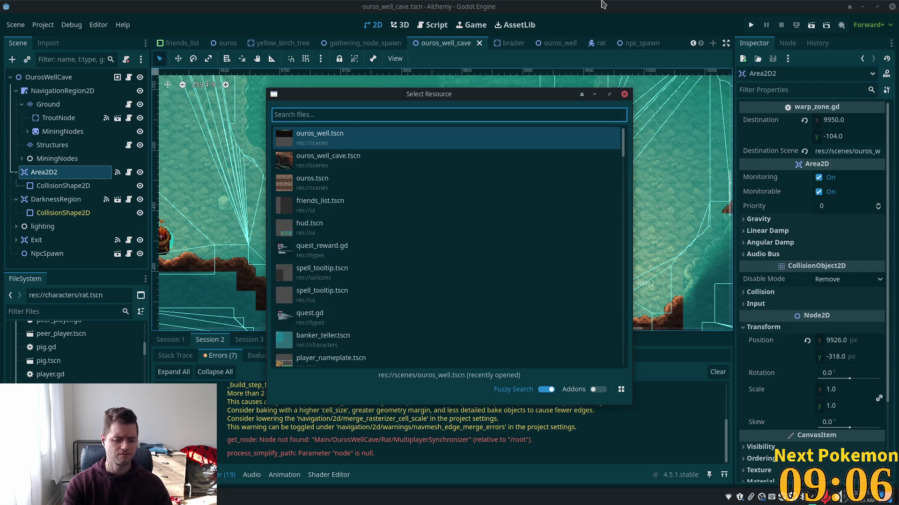
text(sync)
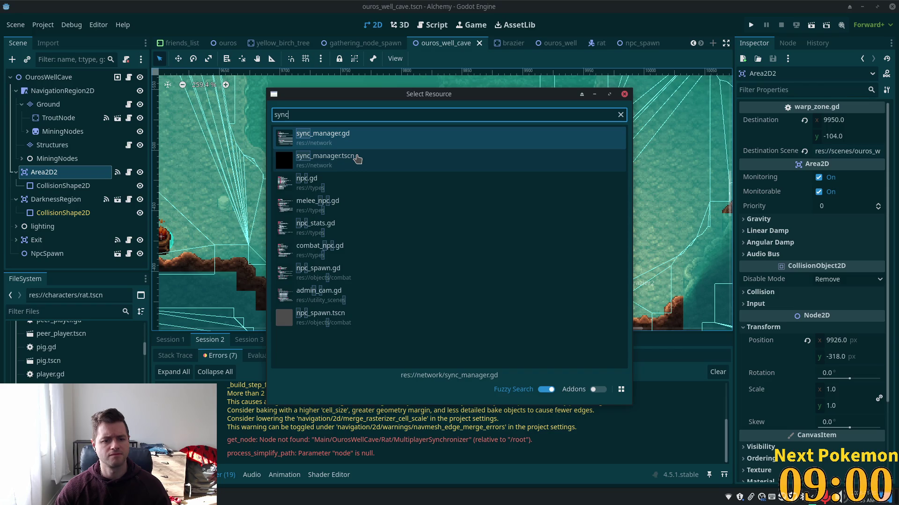
double_click(358, 159)
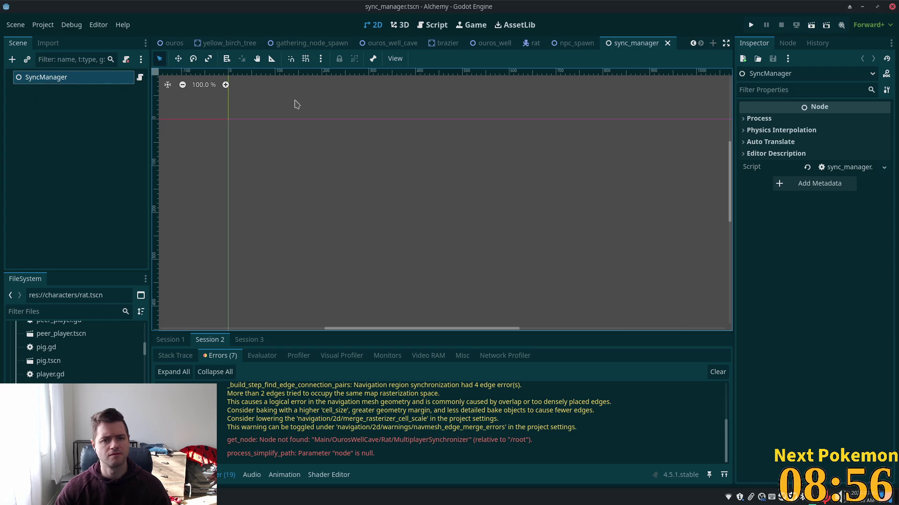
right_click(262, 101)
click(668, 42)
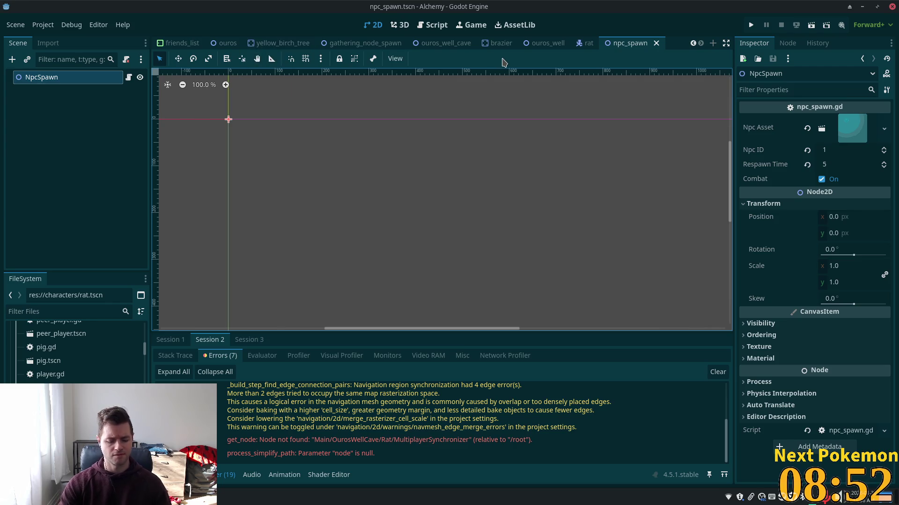
Step: Open scene_root.gd and follow the MULTIPLAYER_SPAWNERS preload uid to its scene
key(alt+shift+o)
text(scene_root)
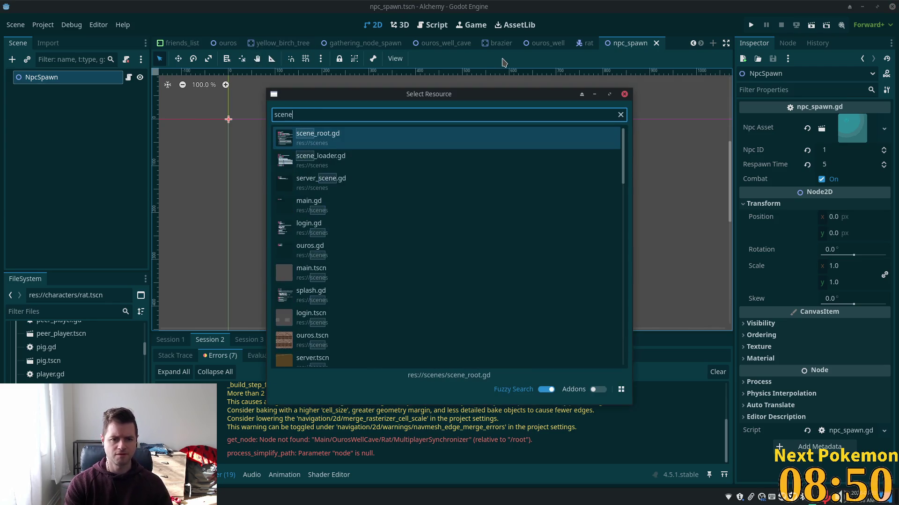
key(Return)
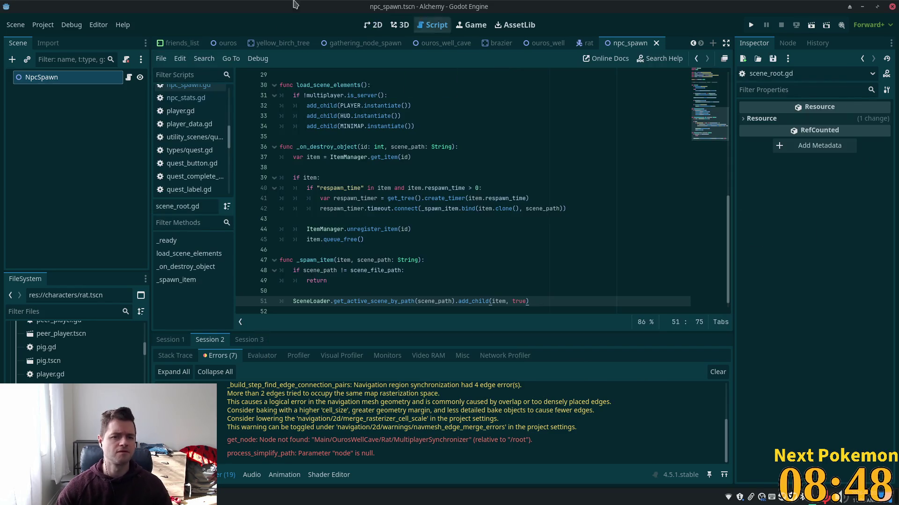
scroll(440, 176, up, 5)
scroll(441, 176, up, 4)
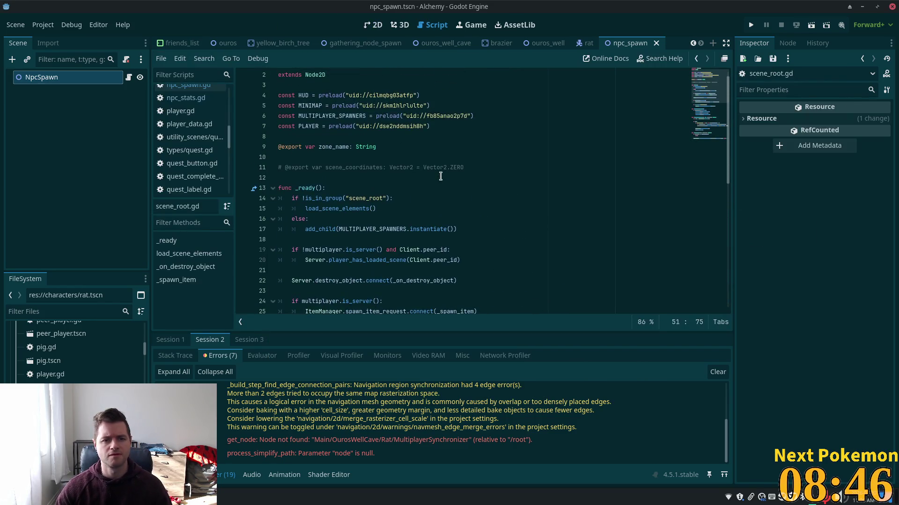
click(378, 113)
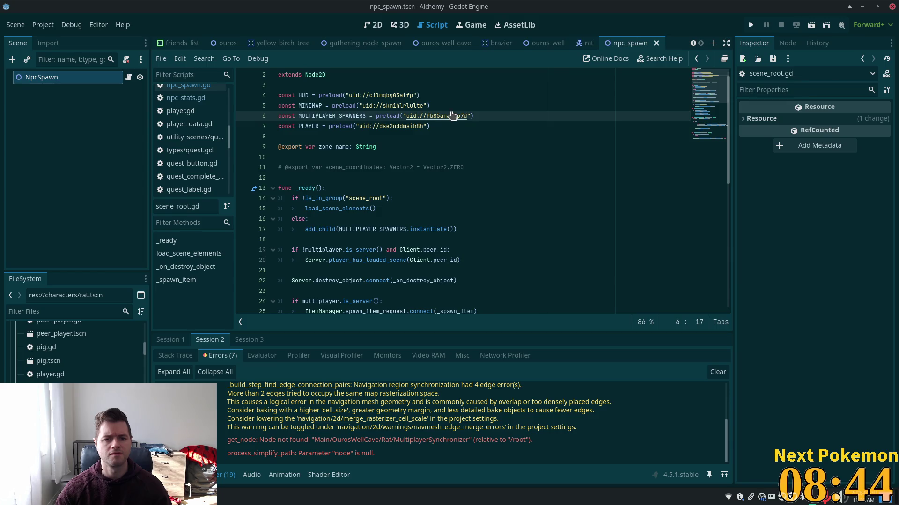
ctrl+click(450, 115)
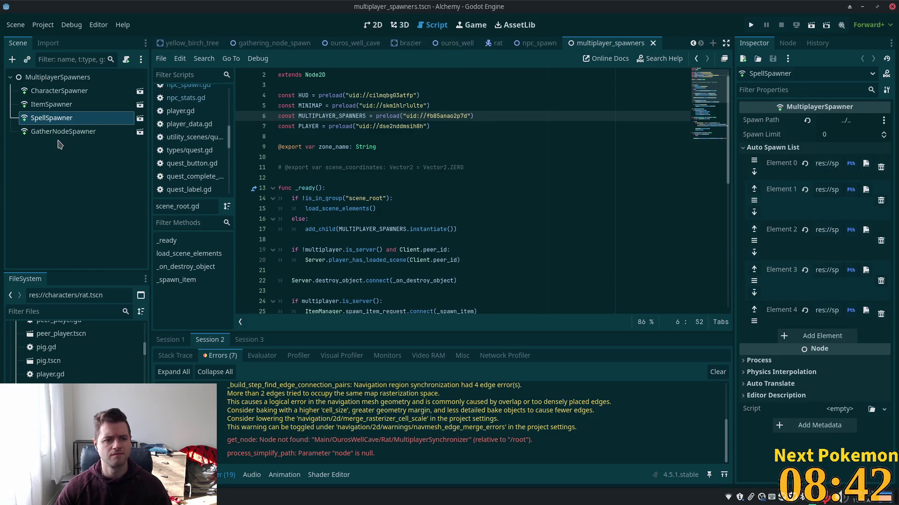
Step: Add a new Element 10 to CharacterSpawner's Auto Spawn List and save character_spawner
click(51, 104)
click(51, 93)
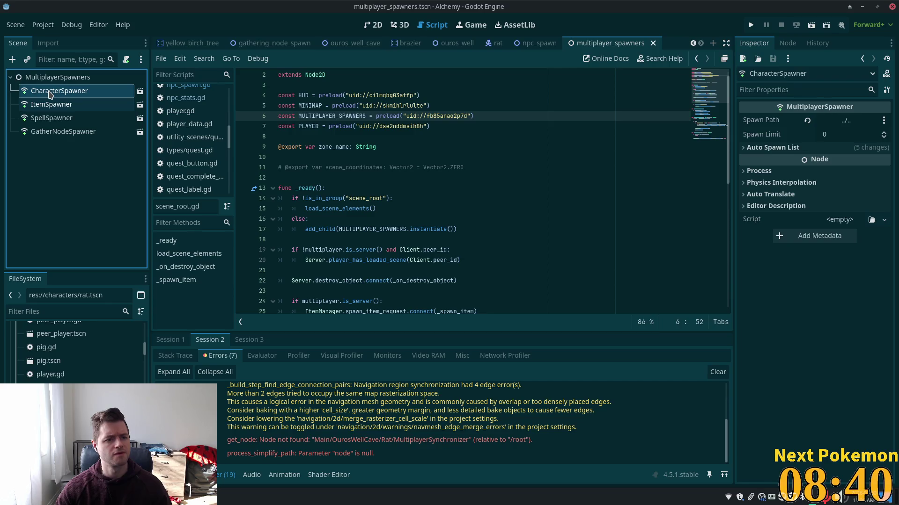
click(140, 92)
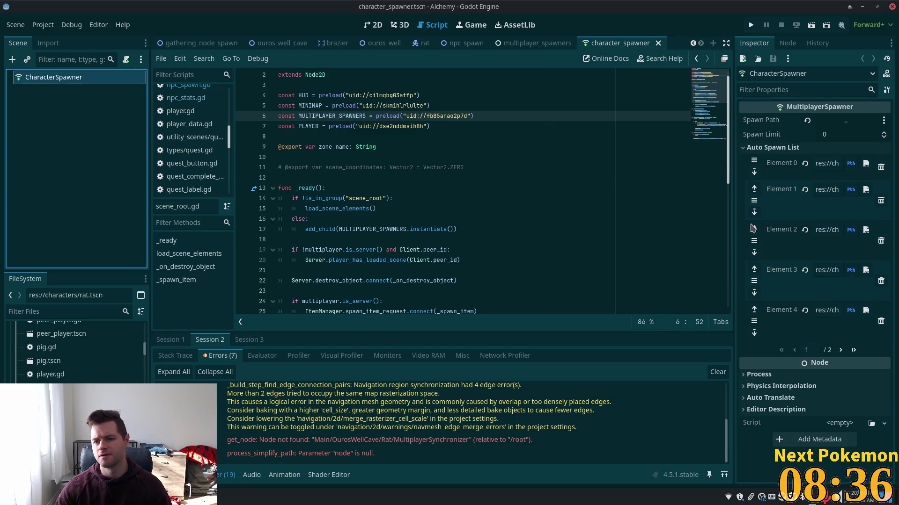
click(853, 354)
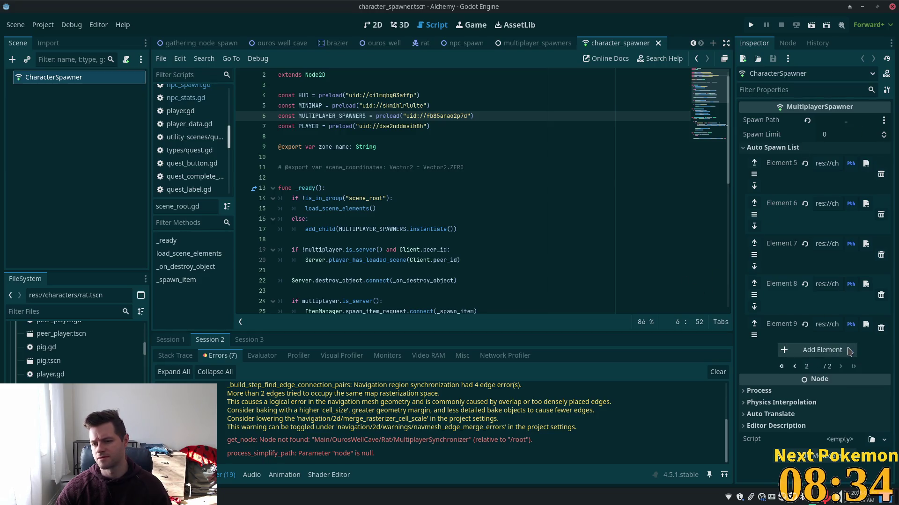
click(831, 352)
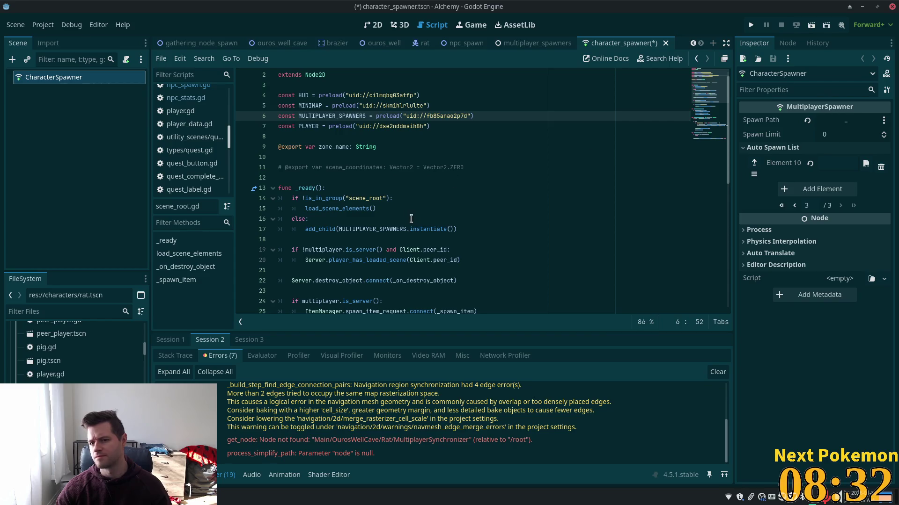
mouse_move(57, 401)
mouse_down()
mouse_move(800, 105)
mouse_move(856, 122)
mouse_move(837, 150)
mouse_move(830, 194)
mouse_move(830, 168)
mouse_up()
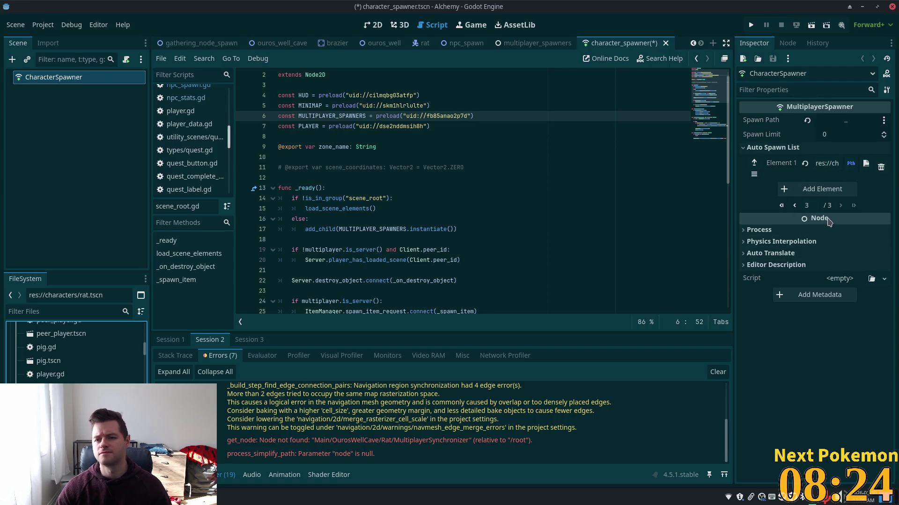
click(744, 207)
key(ctrl+s)
click(794, 208)
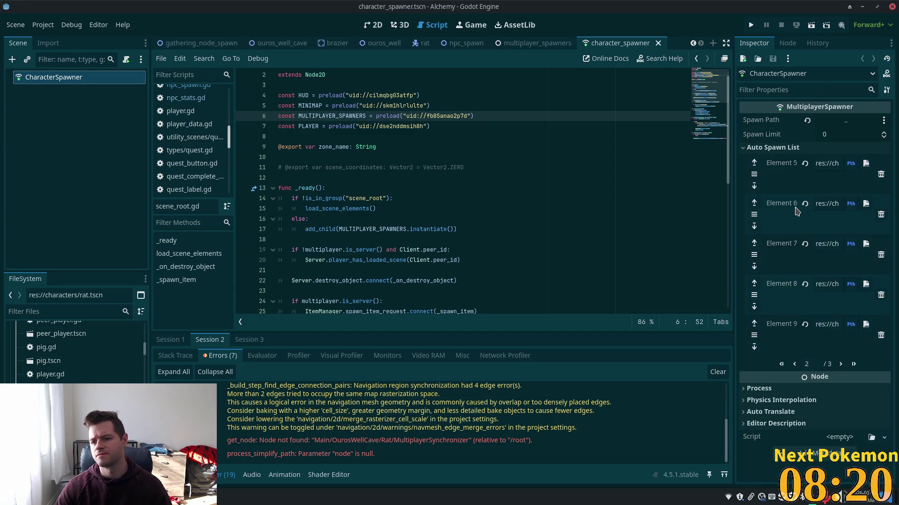
Step: Test-run the game, stop it, and show the rat scene's Node dock
click(752, 27)
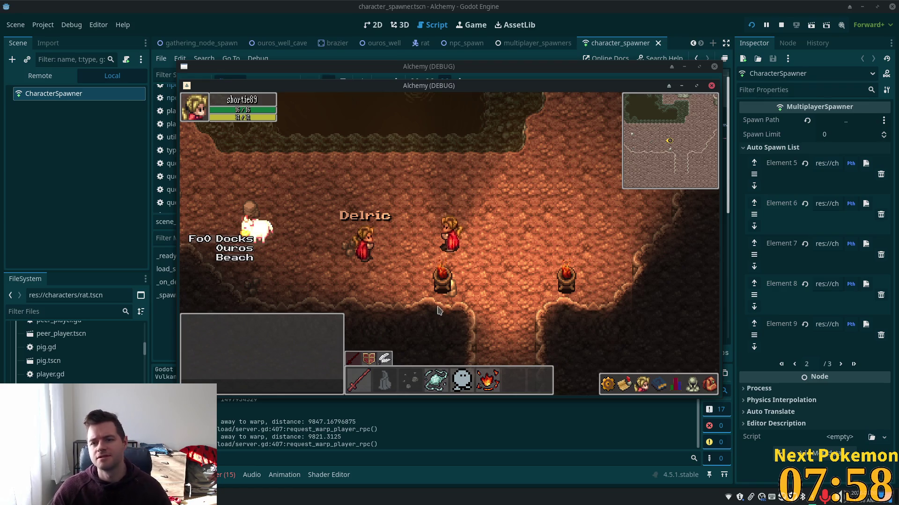
key(F8)
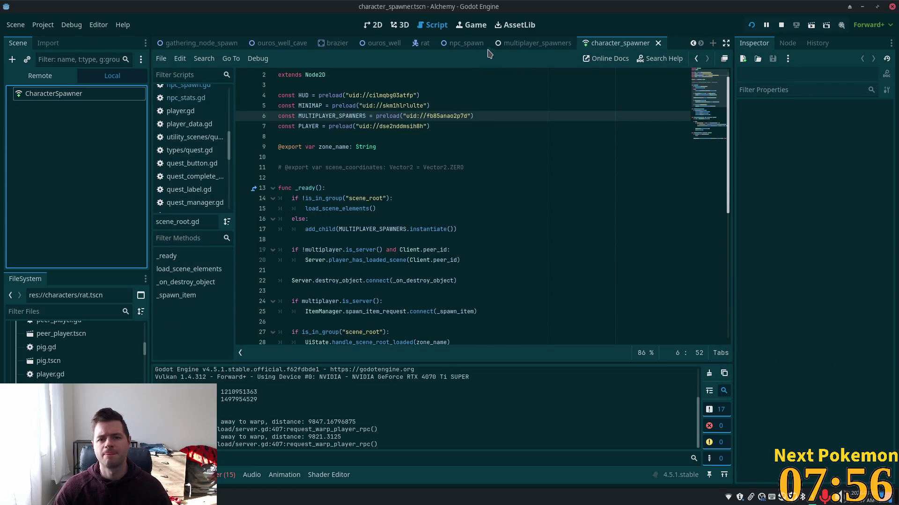
click(421, 42)
click(788, 43)
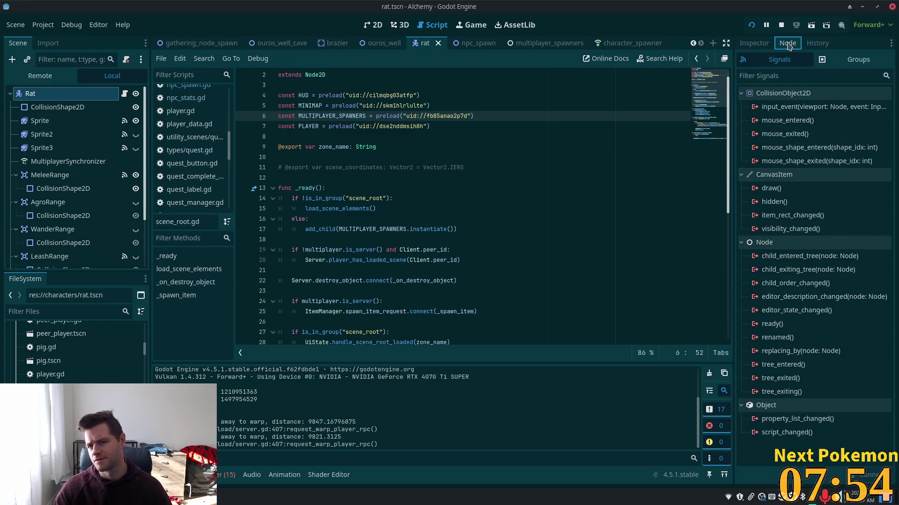
Step: Create a new group named npc in the Rat's Groups panel
click(849, 61)
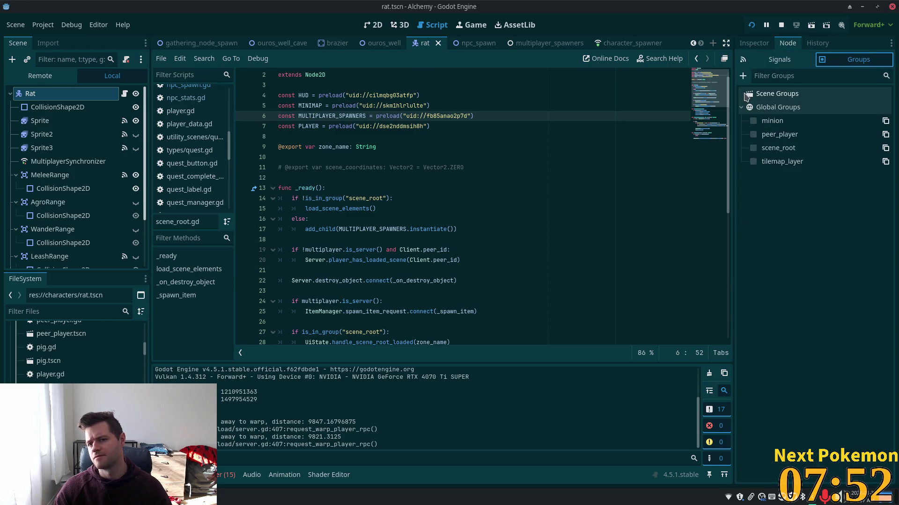
click(742, 101)
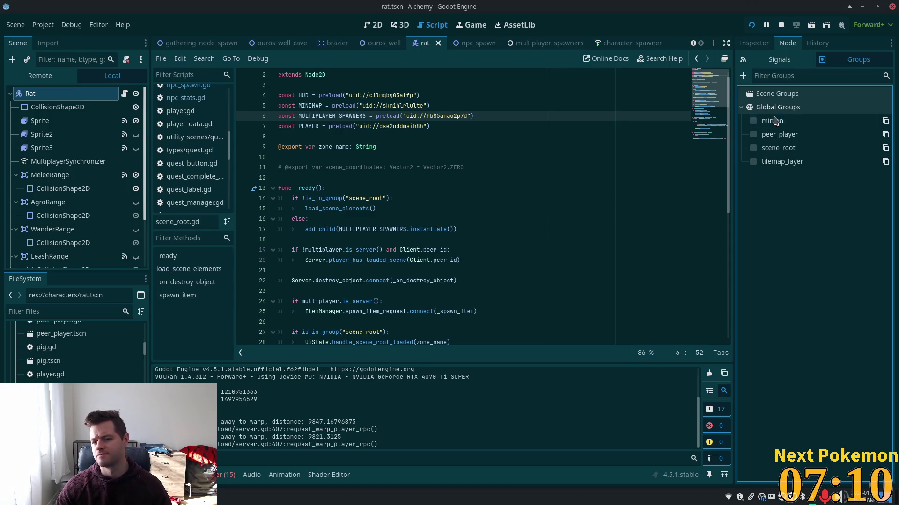
click(742, 75)
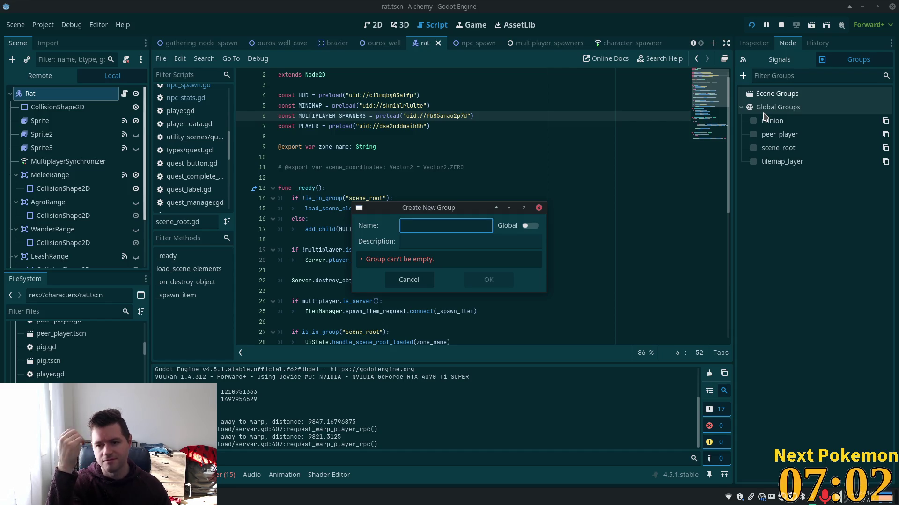
text(npc)
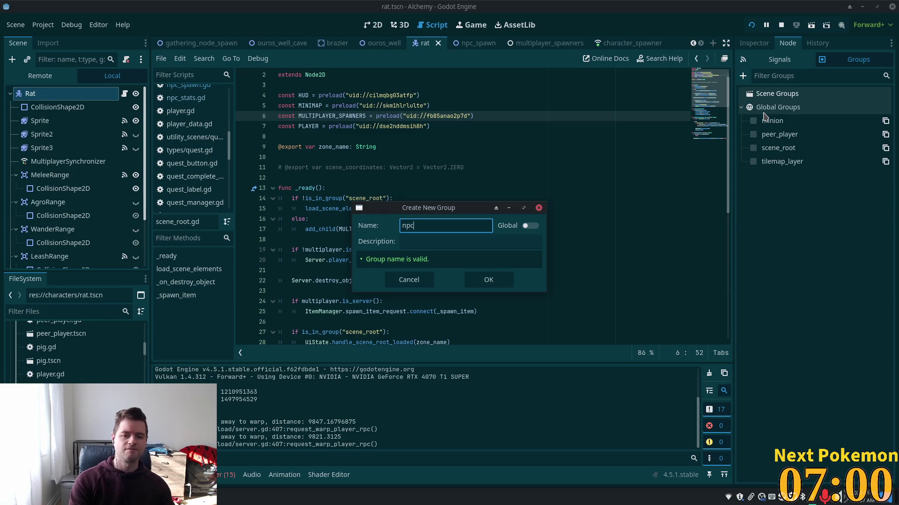
key(Return)
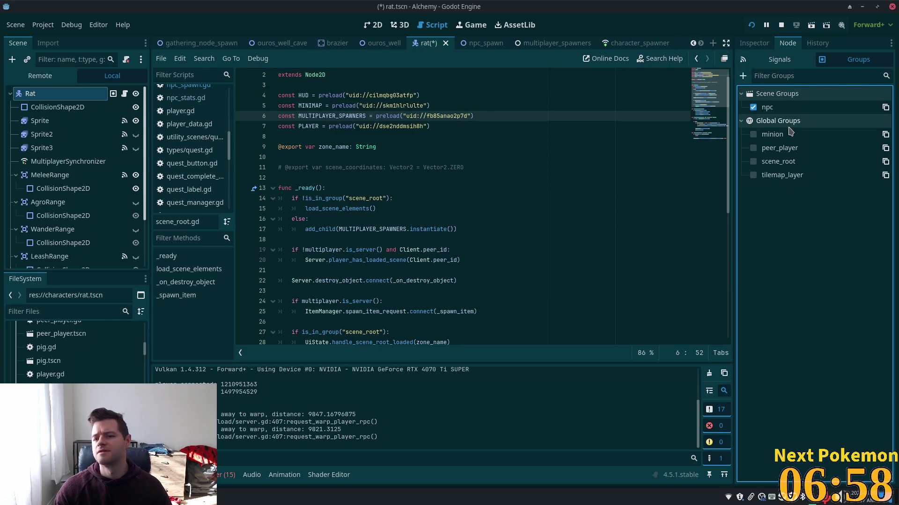
Step: Convert npc to a global group, add the Rat to it, and save rat.tscn
click(768, 108)
right_click(768, 108)
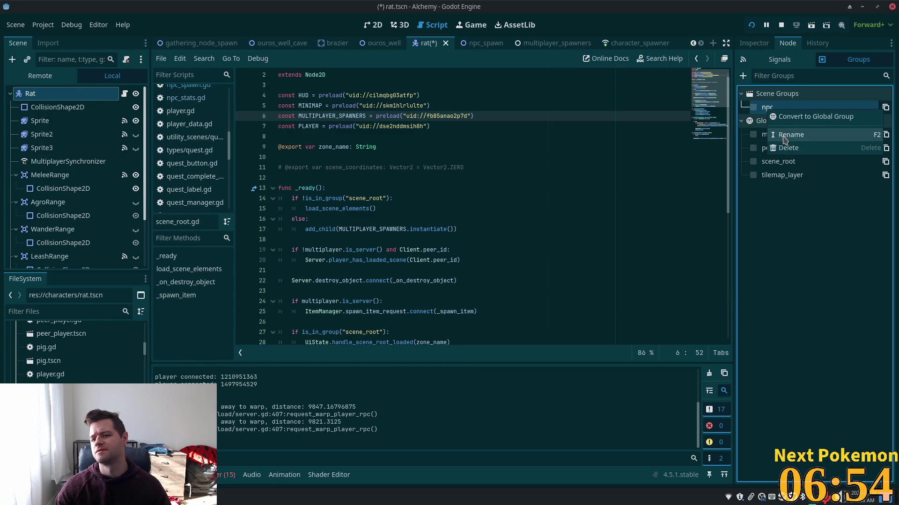
click(786, 145)
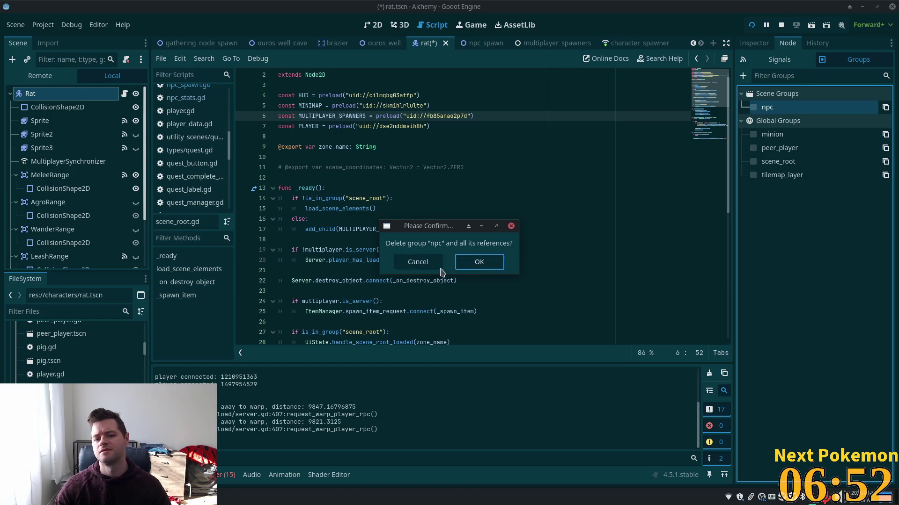
click(421, 263)
right_click(785, 109)
click(794, 115)
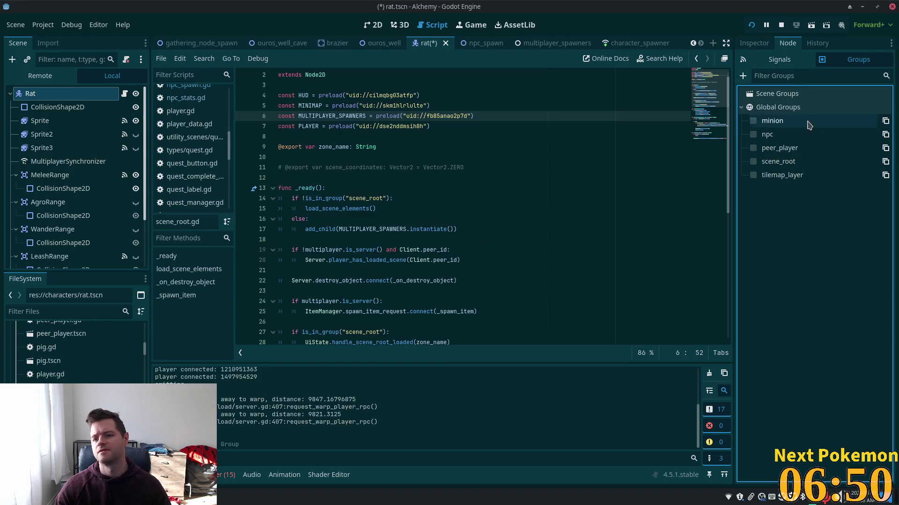
click(753, 135)
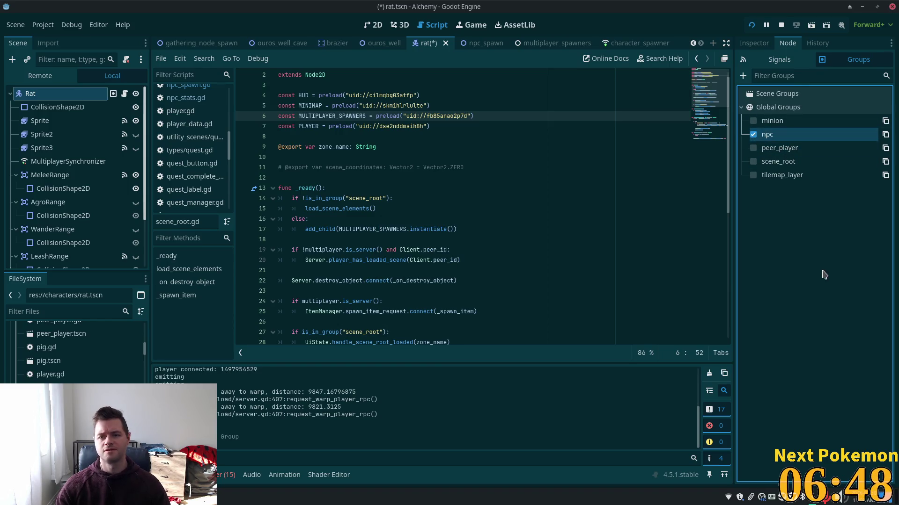
key(ctrl+s)
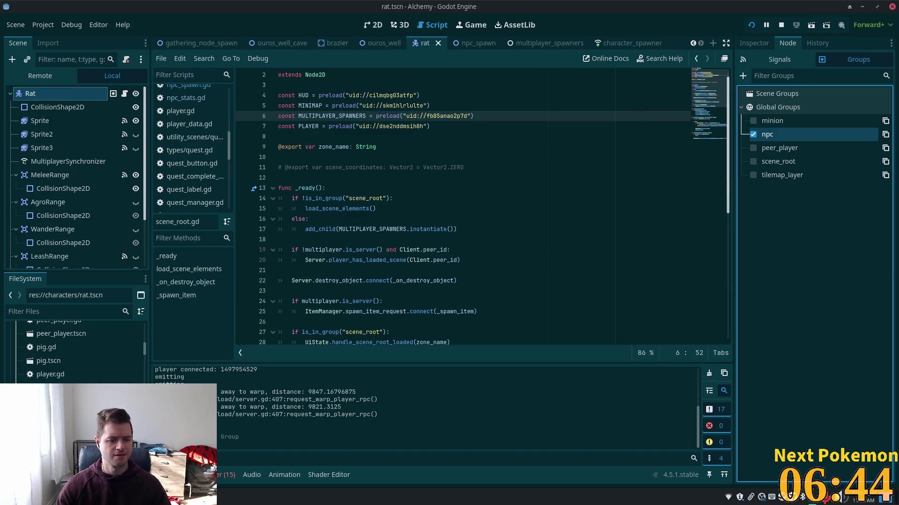
Step: Add the pig scene to the global npc group and save it
click(60, 364)
double_click(59, 363)
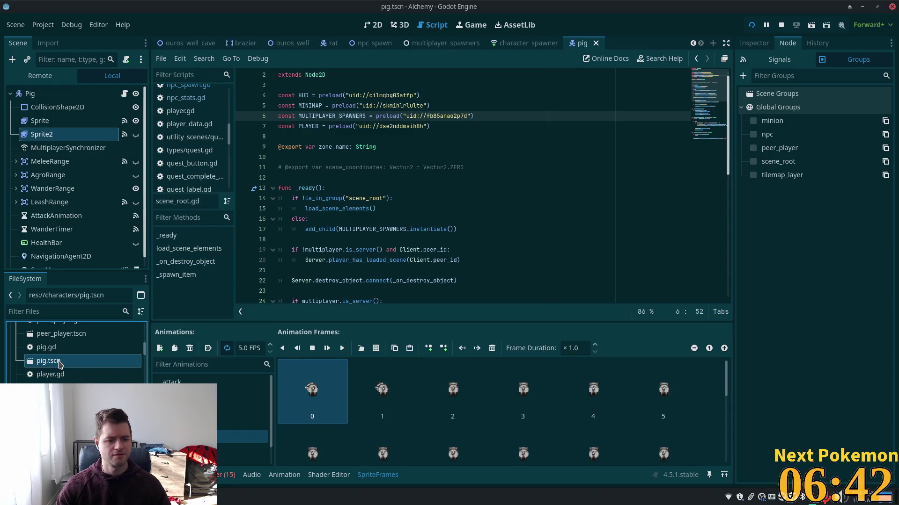
click(753, 135)
key(ctrl+s)
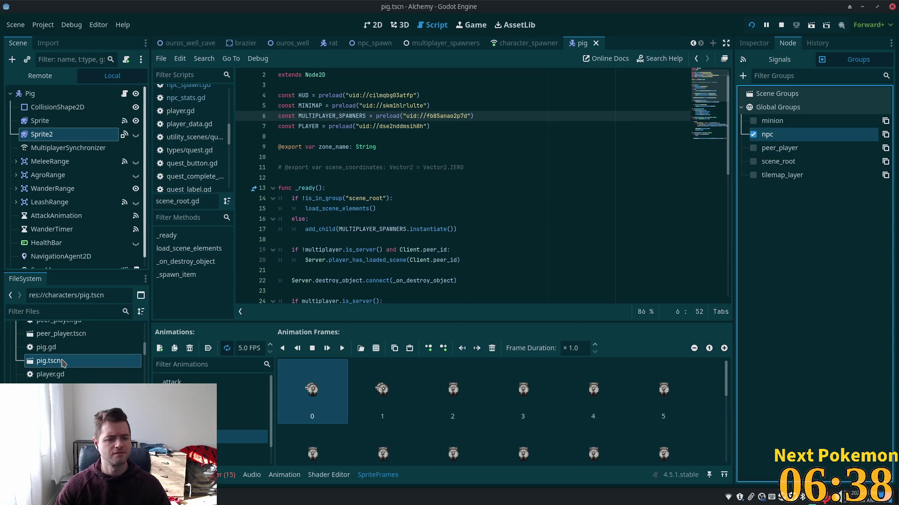
scroll(75, 351, down, 1)
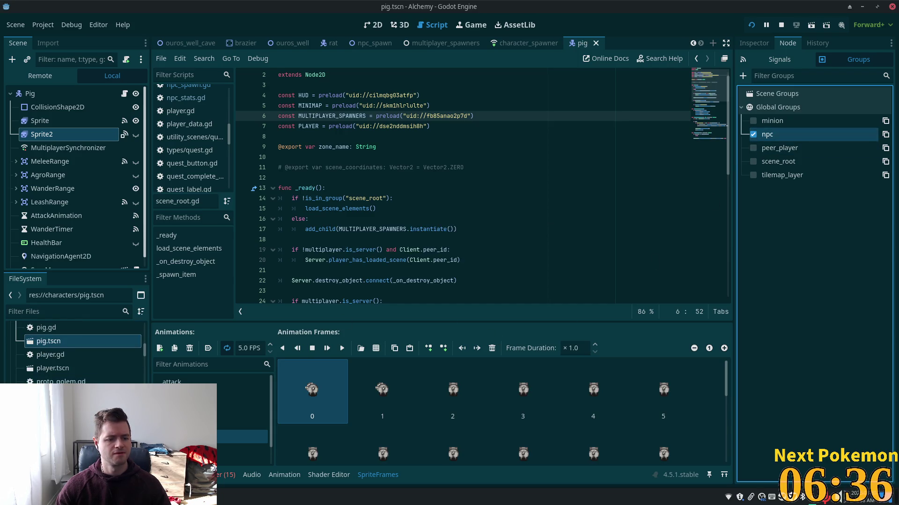
scroll(75, 351, up, 4)
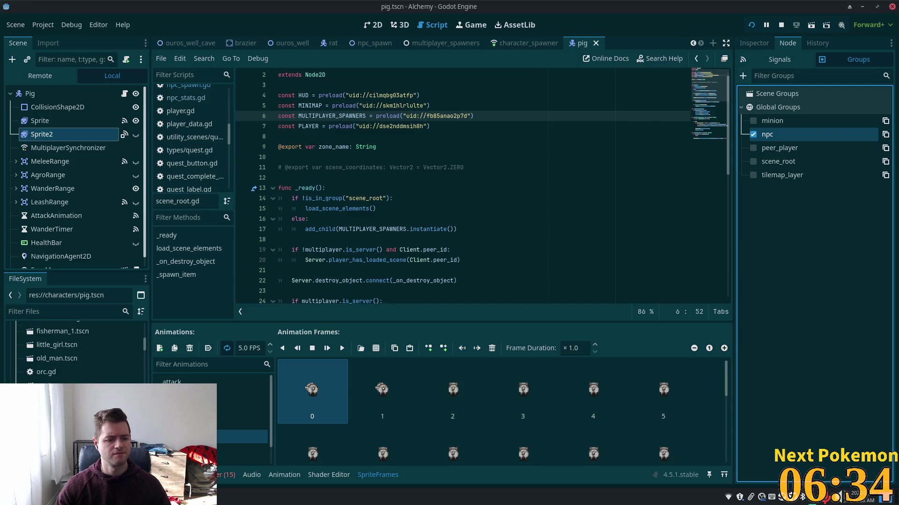
Step: Add the orc and duck scenes to the npc group
double_click(56, 385)
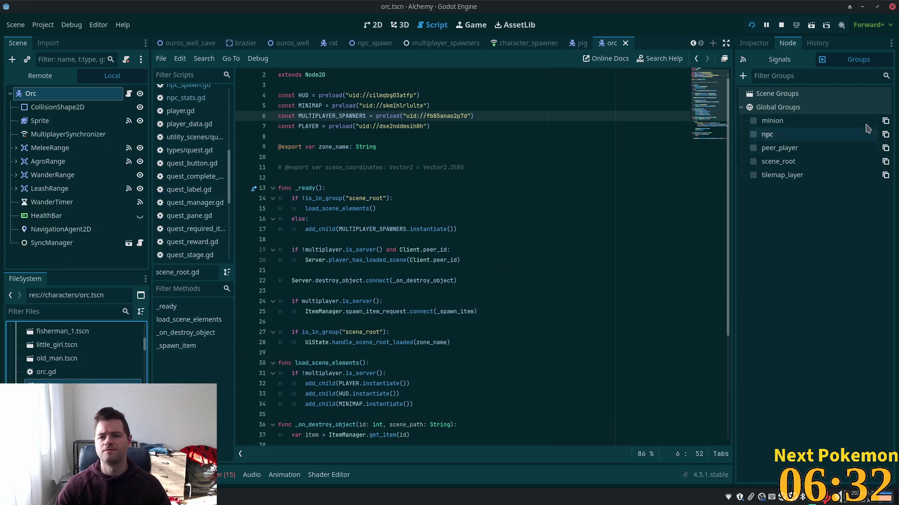
click(754, 134)
scroll(50, 357, up, 2)
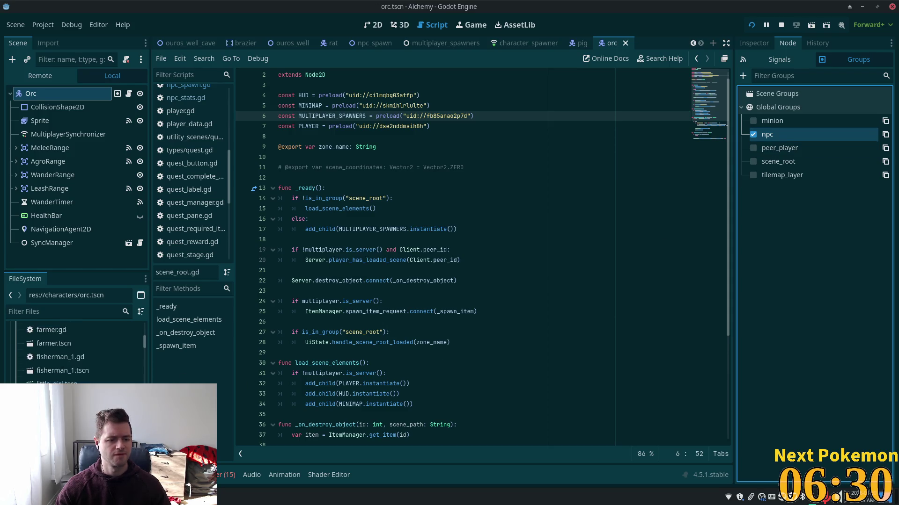
scroll(50, 357, up, 2)
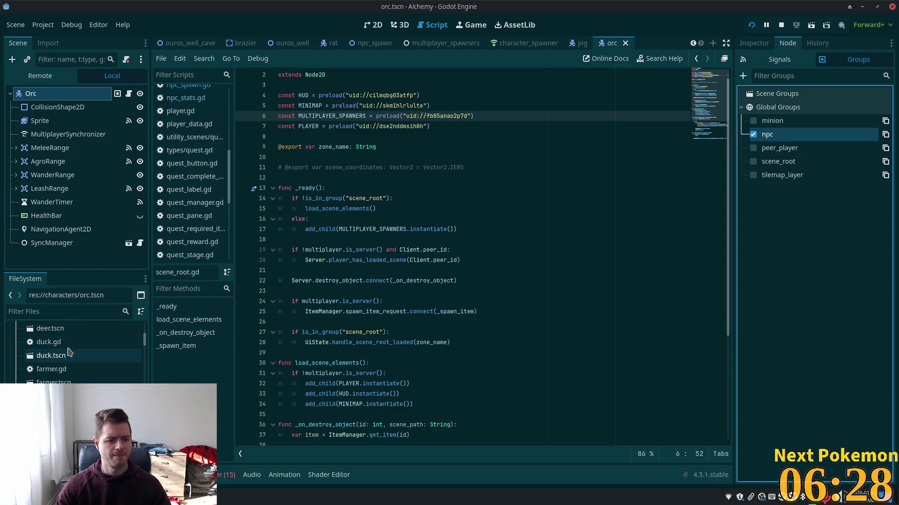
double_click(87, 357)
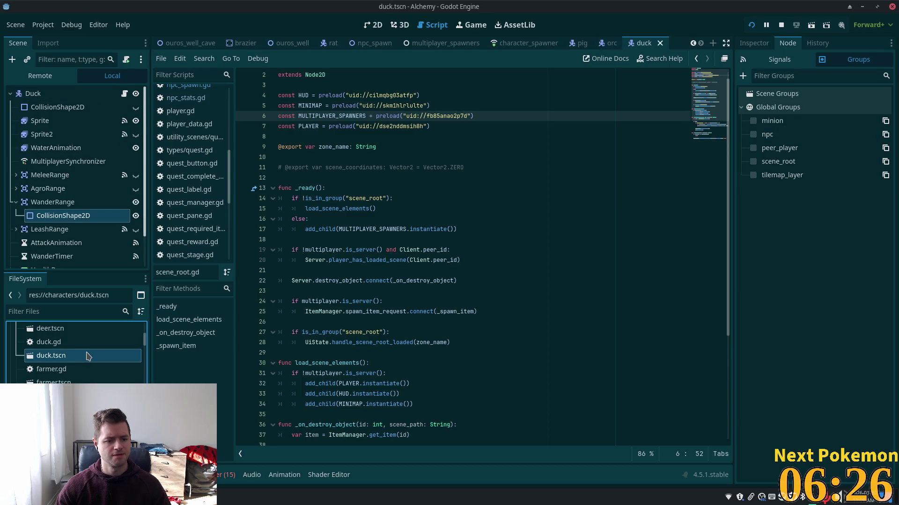
click(754, 135)
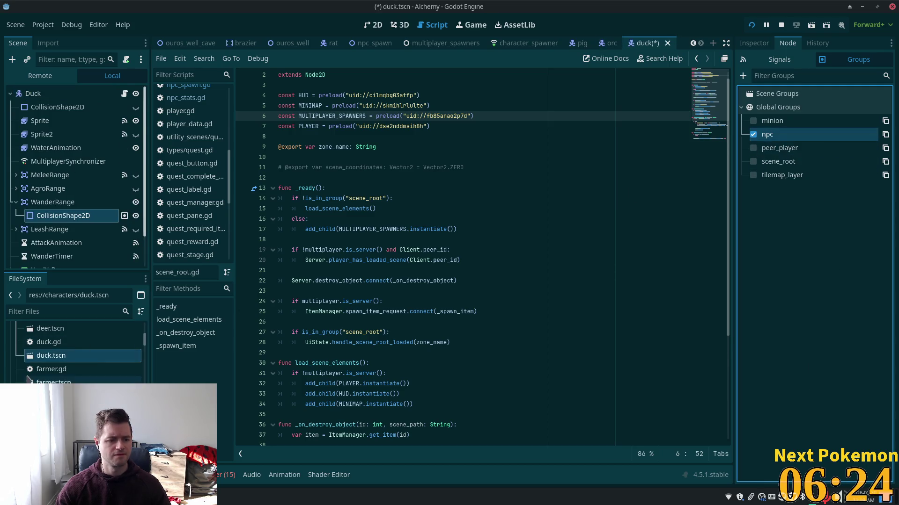
Step: Add the cow and chicken scenes to the npc group and save chicken.tscn
double_click(57, 410)
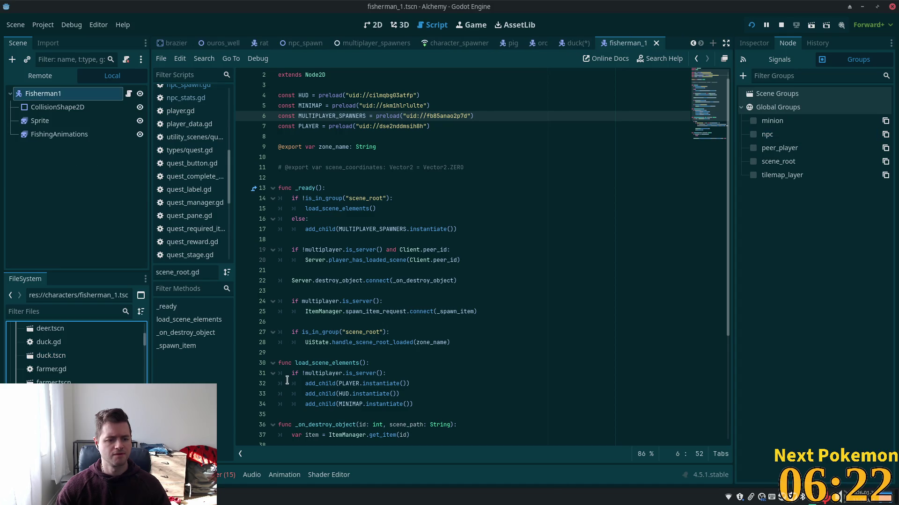
scroll(75, 351, up, 5)
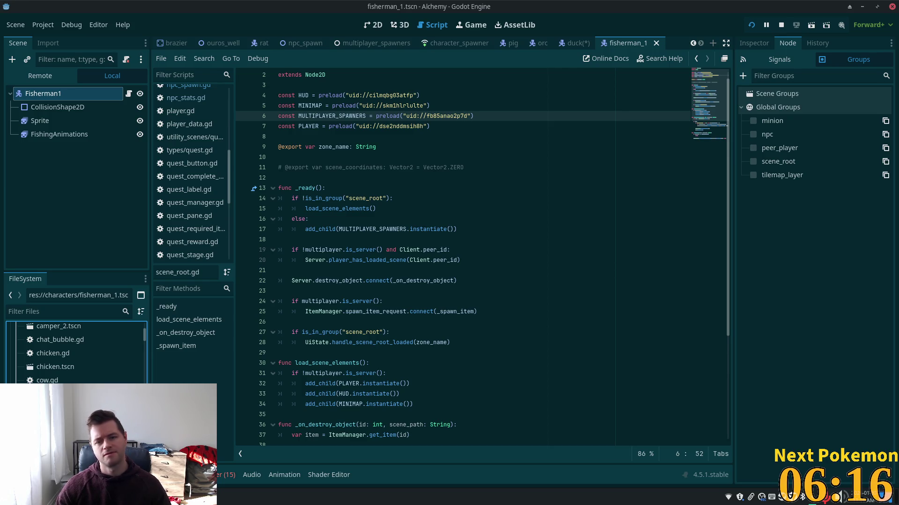
key(ctrl+Tab)
click(753, 134)
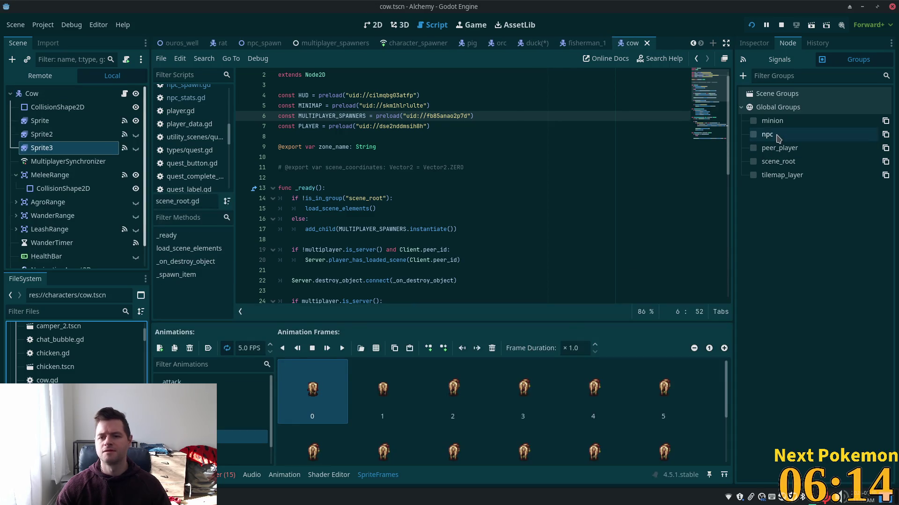
double_click(63, 367)
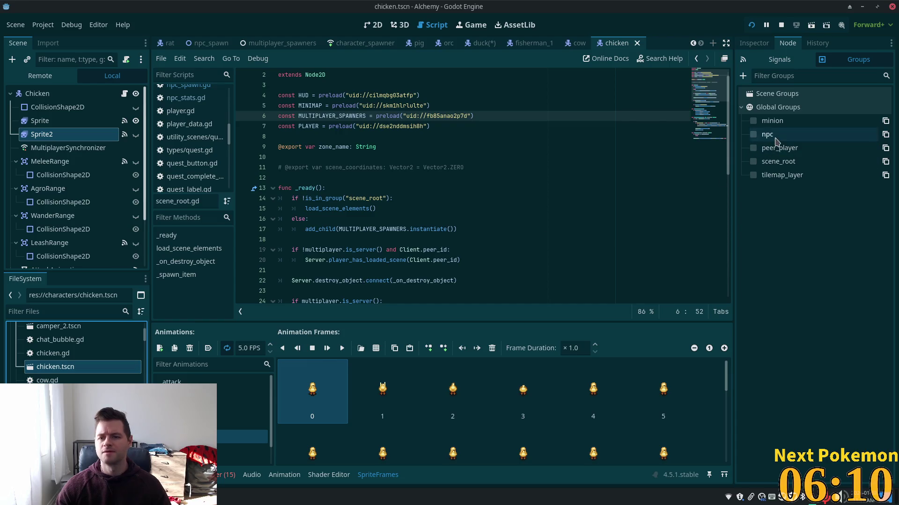
click(753, 134)
key(ctrl+s)
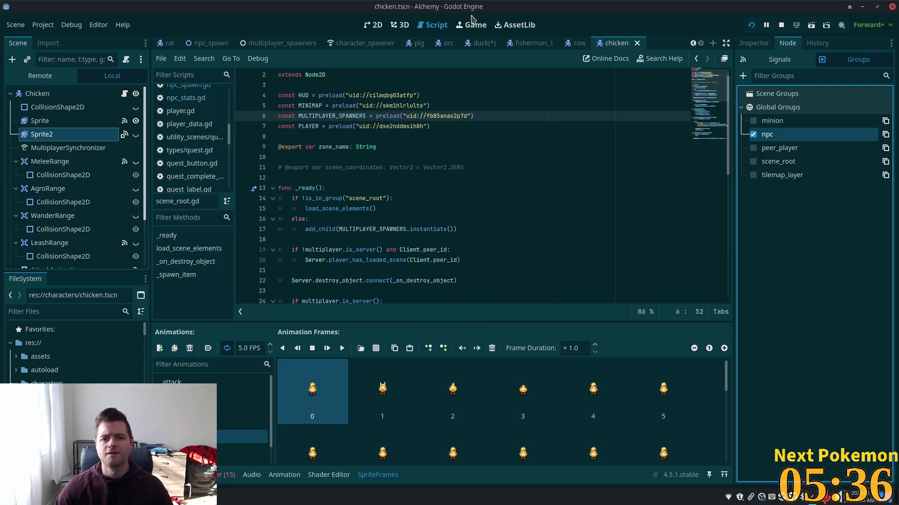
Step: Save the duck scene and bring the Cursor code editor to the front
click(474, 44)
key(ctrl+s)
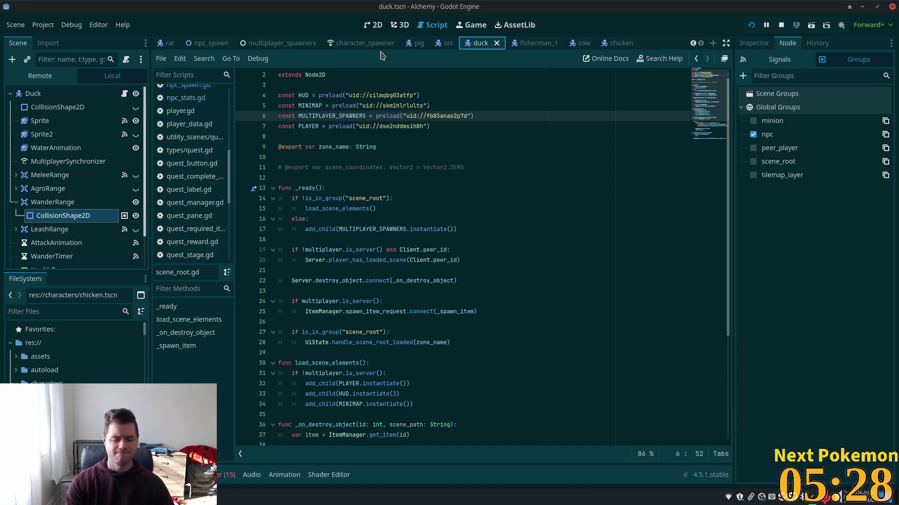
key(alt+Tab)
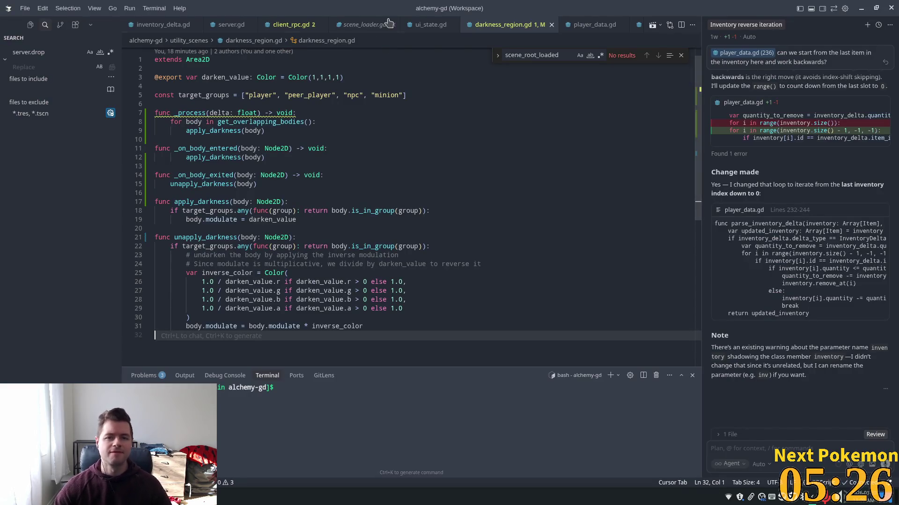
Step: Rename _process's delta parameter to _delta in darkness_region.gd, then return to Godot
key(ctrl+p)
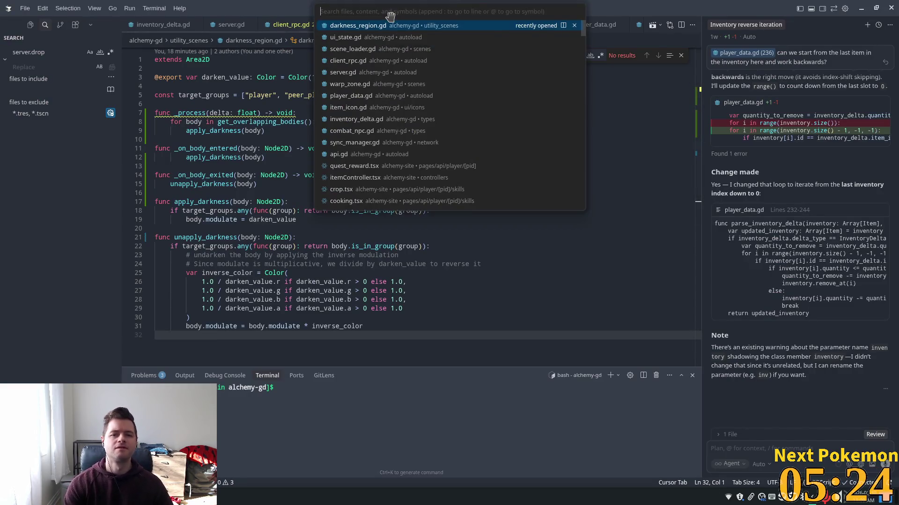
key(Escape)
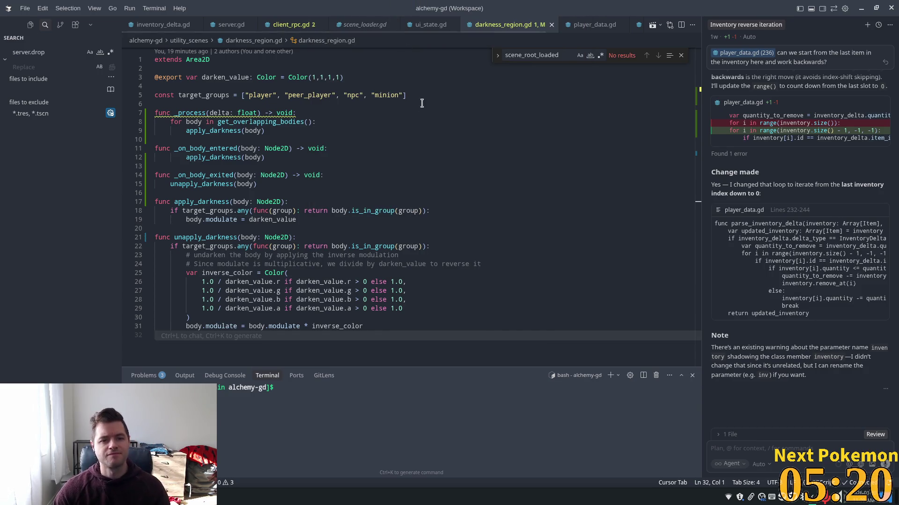
double_click(354, 95)
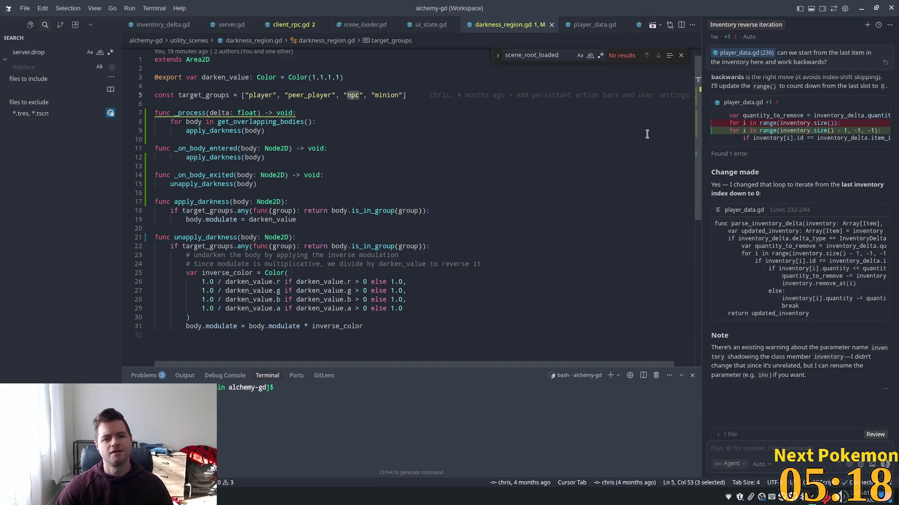
scroll(365, 114, up, 2)
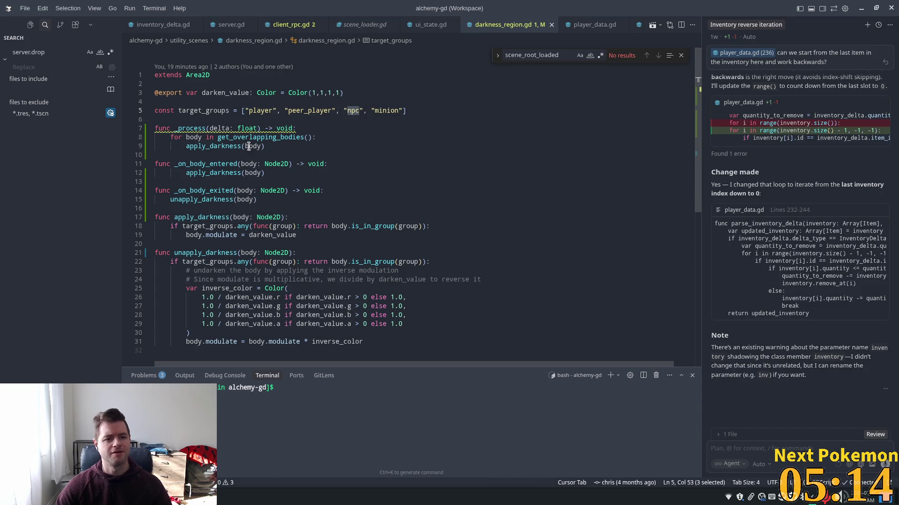
click(236, 137)
mouse_move(185, 127)
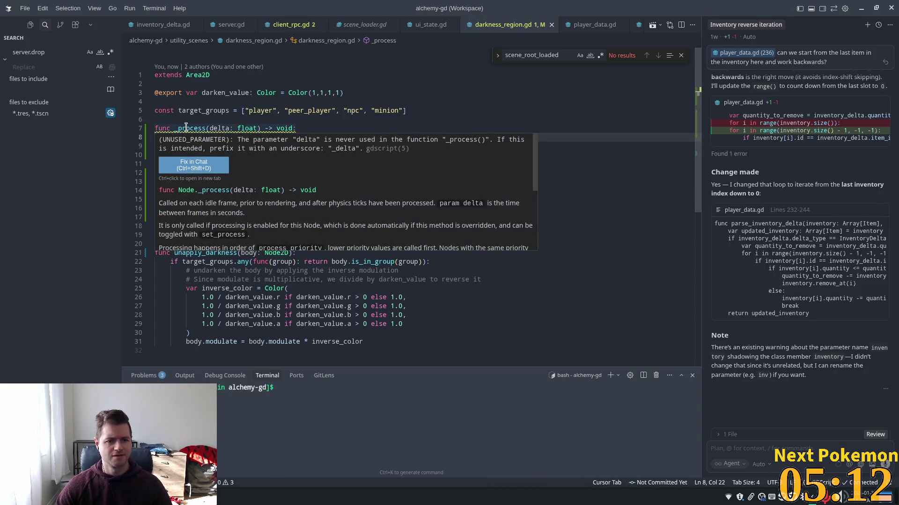
click(207, 129)
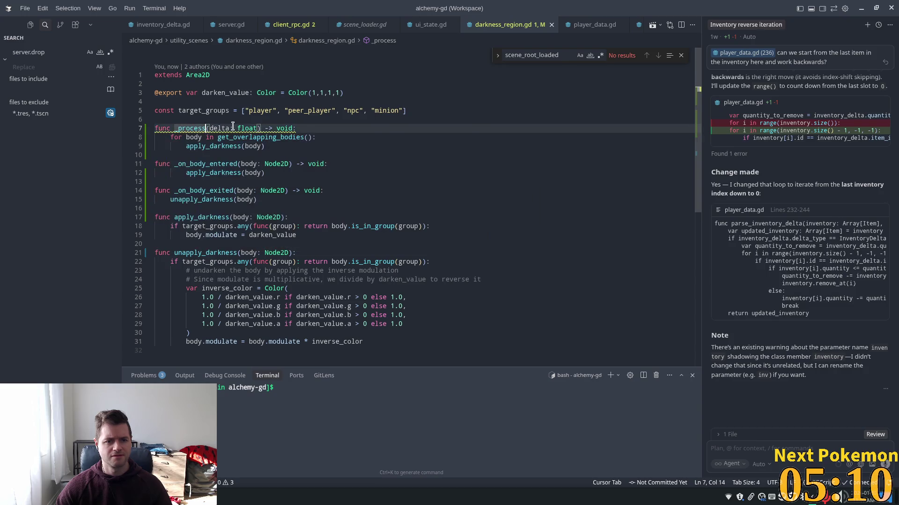
click(211, 128)
key(Left)
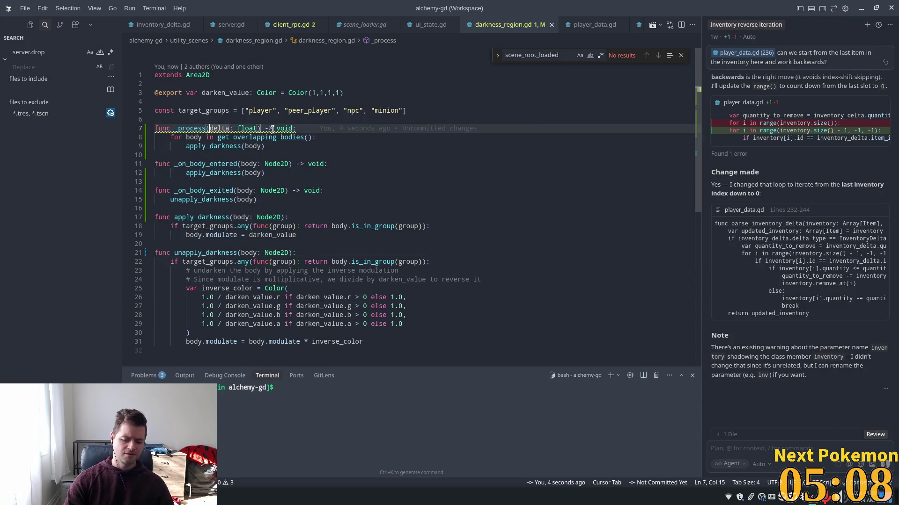
text(_)
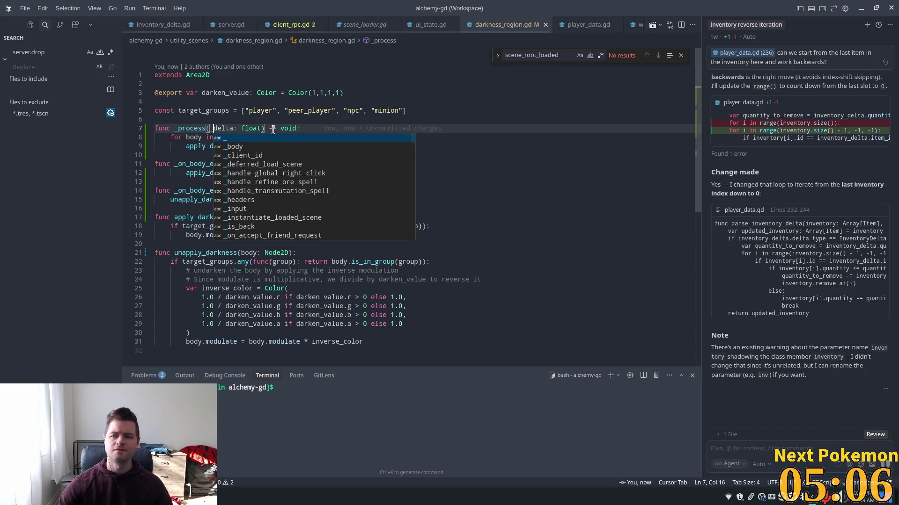
key(alt+Tab)
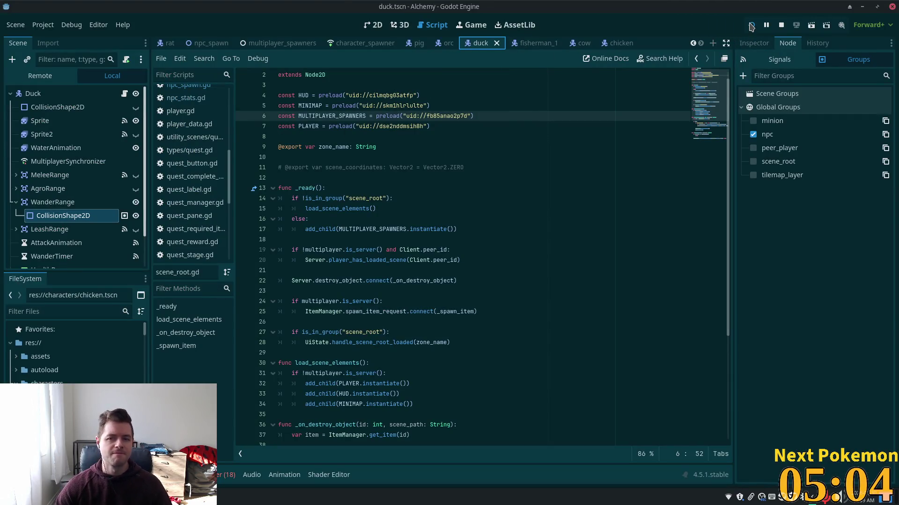
Step: Run the project, walk left in Ouros Caves, and target the Rat at 100% health
click(749, 27)
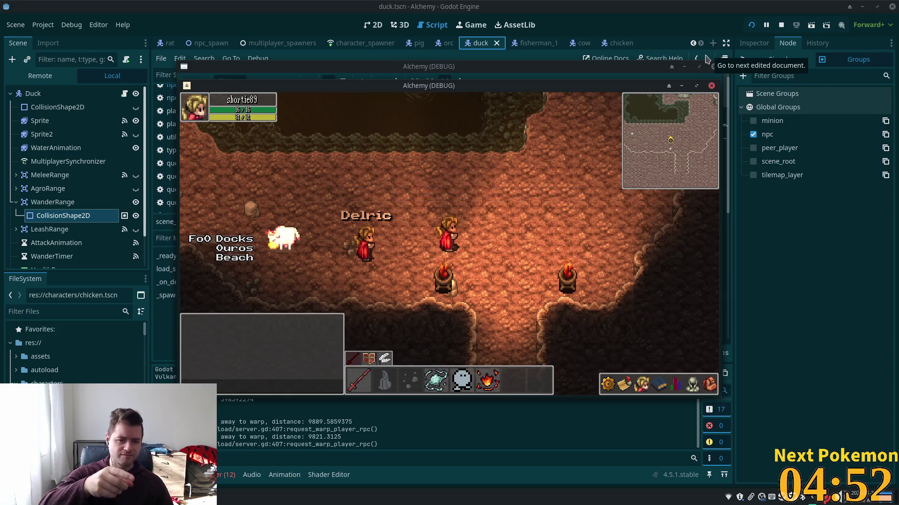
key(a)
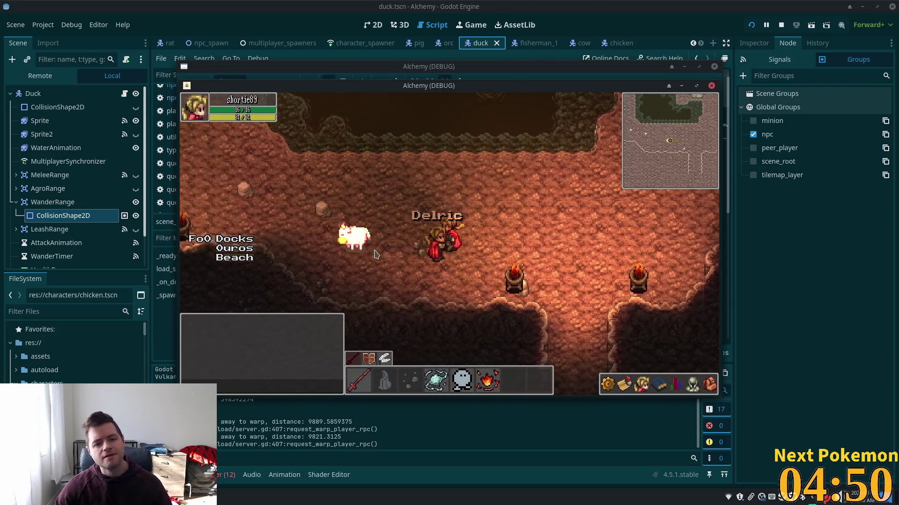
click(404, 247)
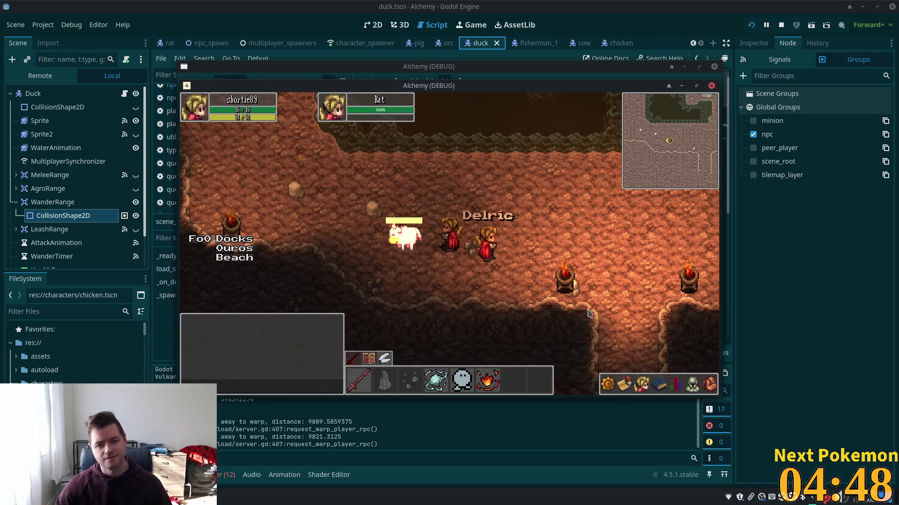
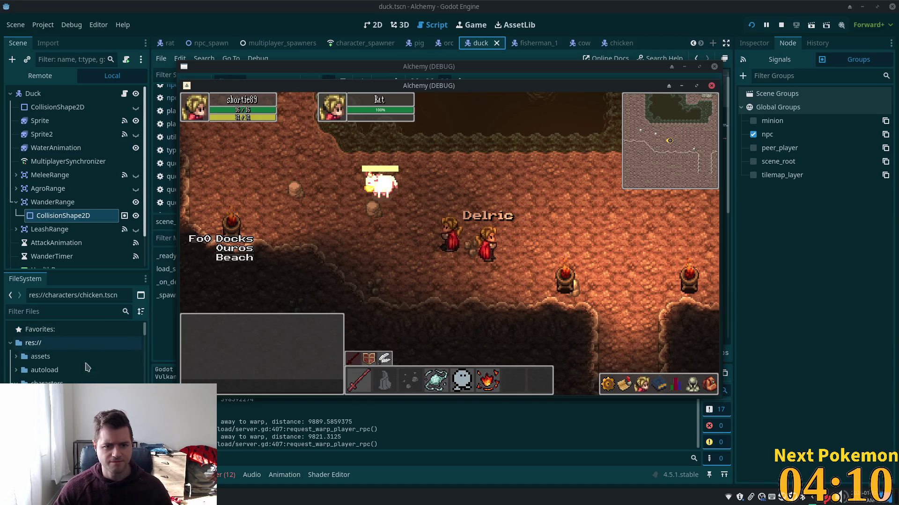
Step: Stop the running game
key(F8)
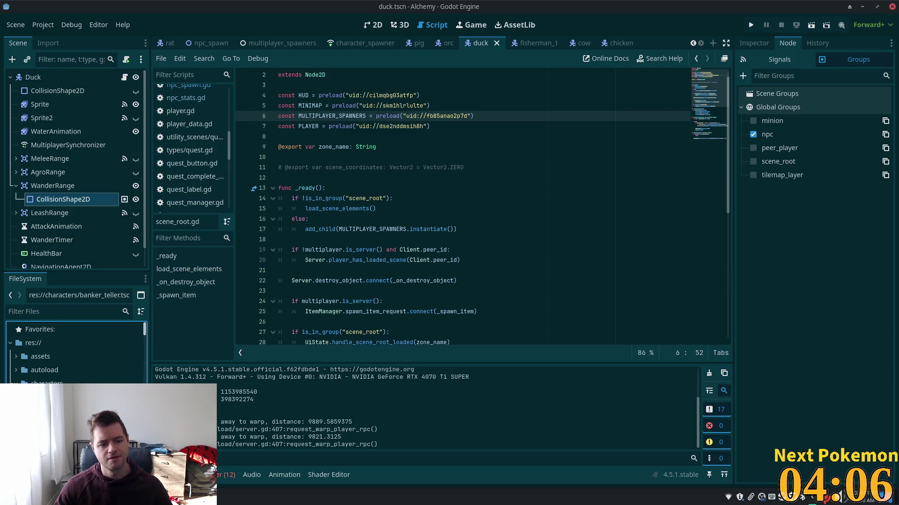
scroll(75, 351, down, 5)
scroll(74, 351, down, 3)
scroll(75, 351, down, 1)
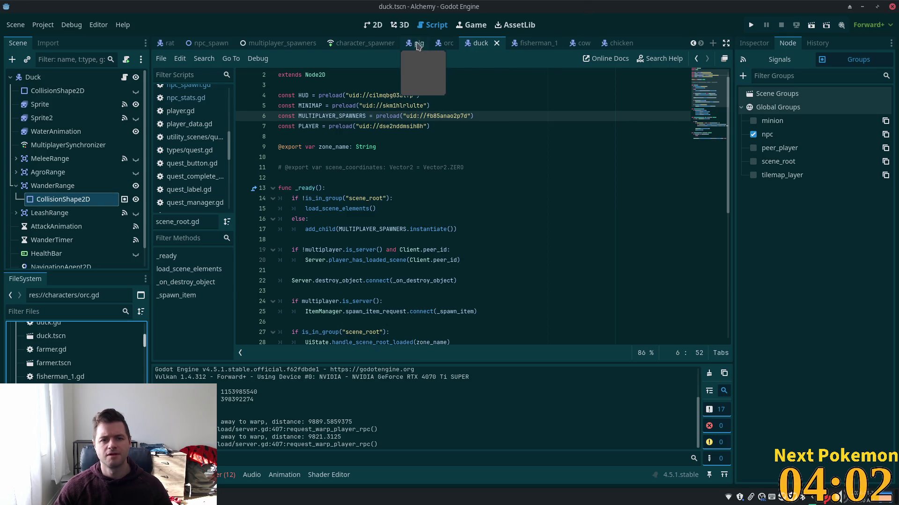
scroll(186, 43, up, 1)
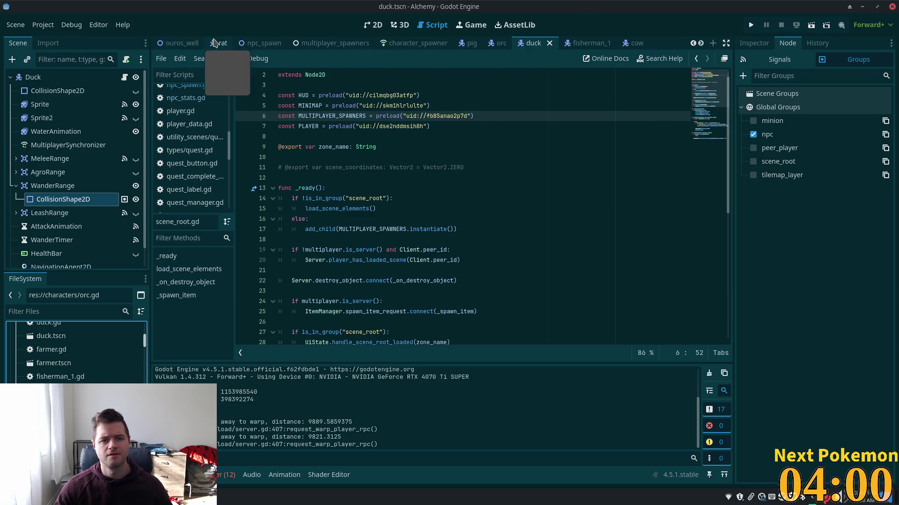
Step: Open rat.tscn with its scene_root.gd script and focus the Rat node tree
click(221, 43)
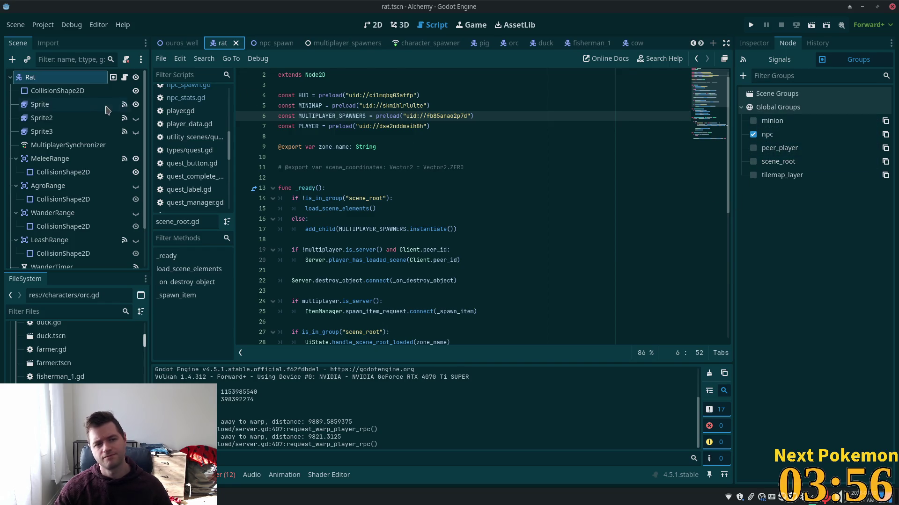
click(68, 78)
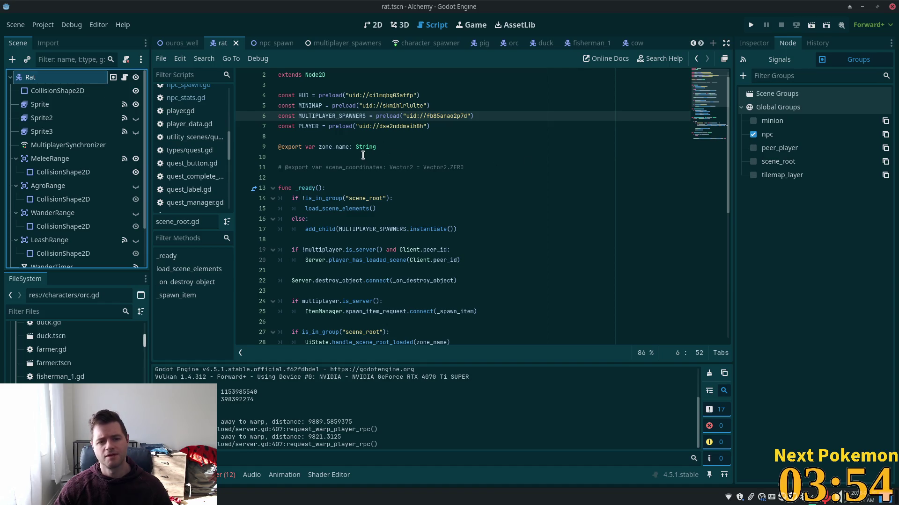
scroll(406, 158, up, 1)
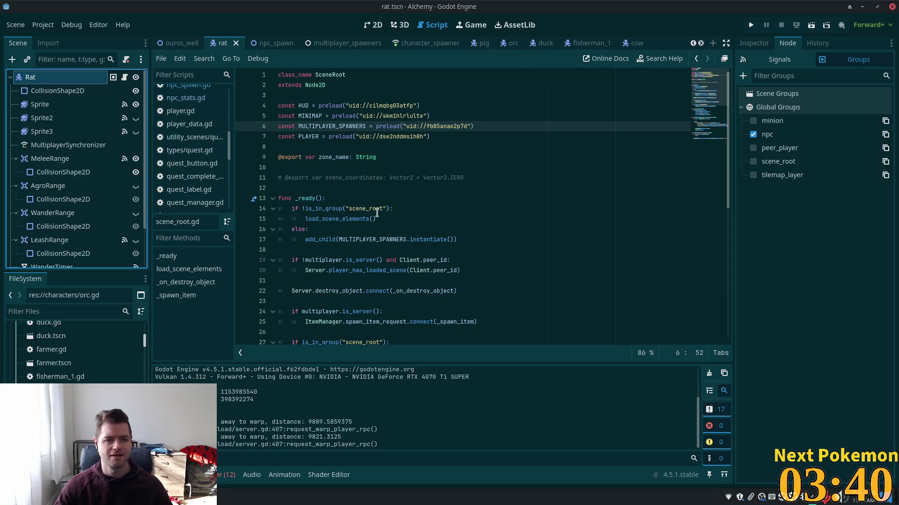
key(alt+Tab)
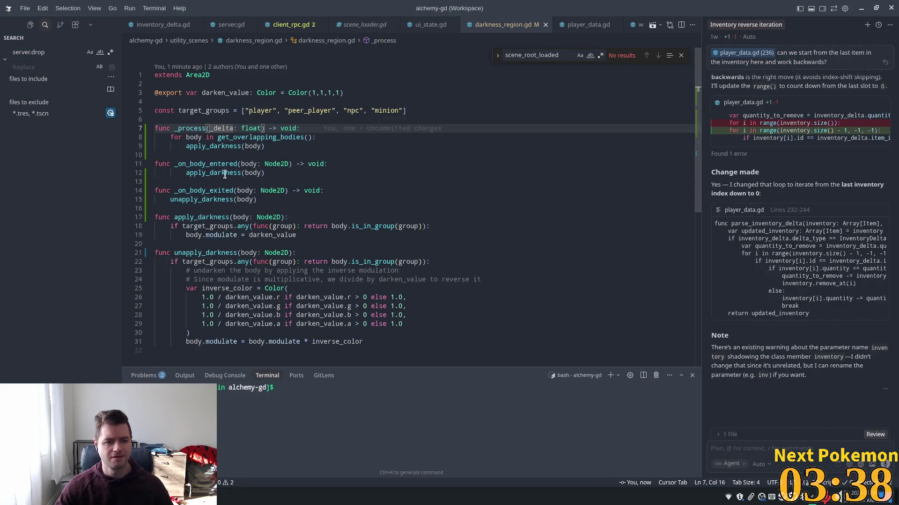
Step: Look over the modulate line in darkness_region.gd, then return to the Rat scene in Godot
click(233, 208)
double_click(220, 235)
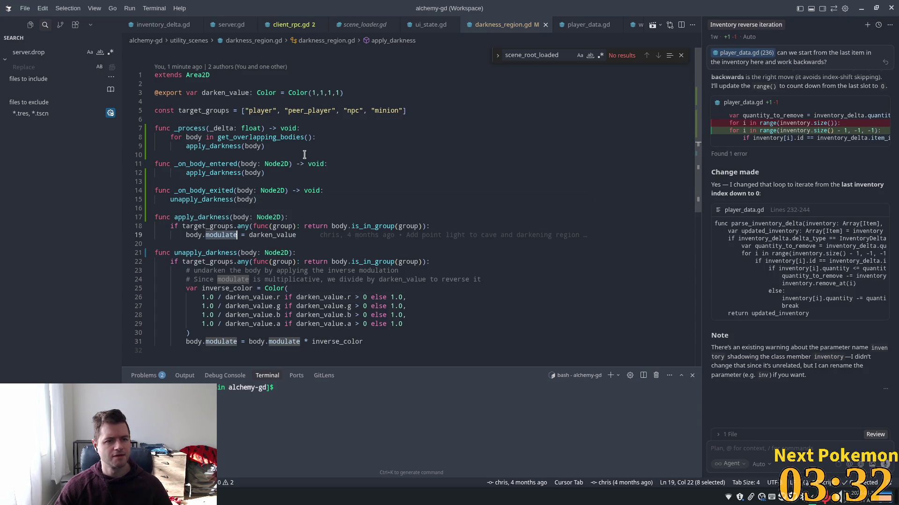
key(alt+Tab)
click(31, 78)
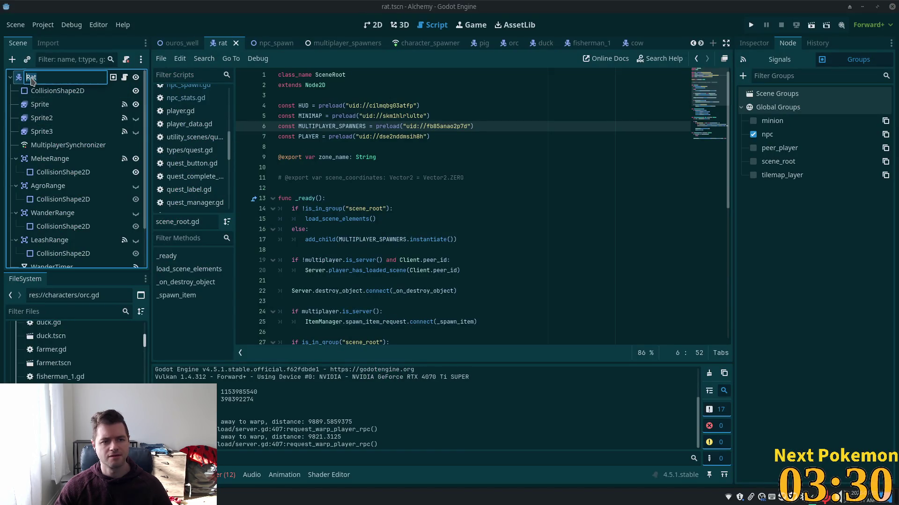
Step: Cancel the Rat rename and open player.tscn via the quick-open search for 'player'
key(Escape)
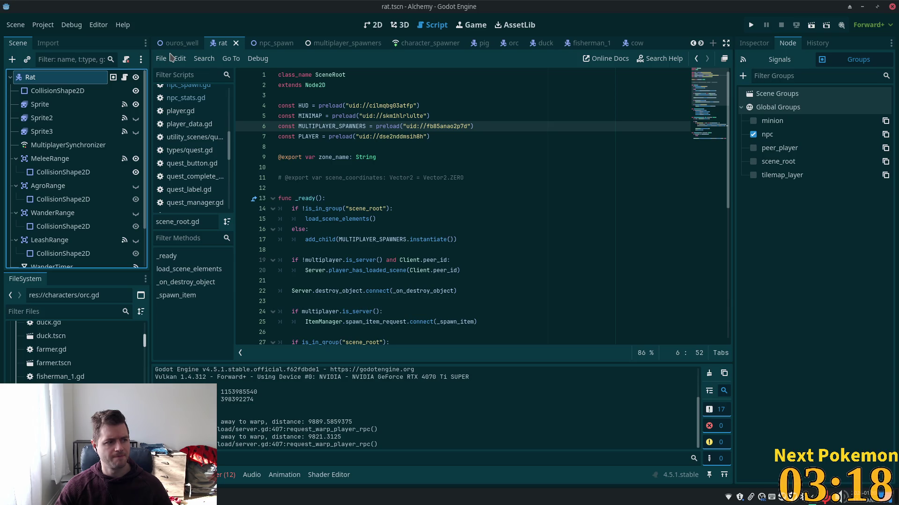
click(473, 115)
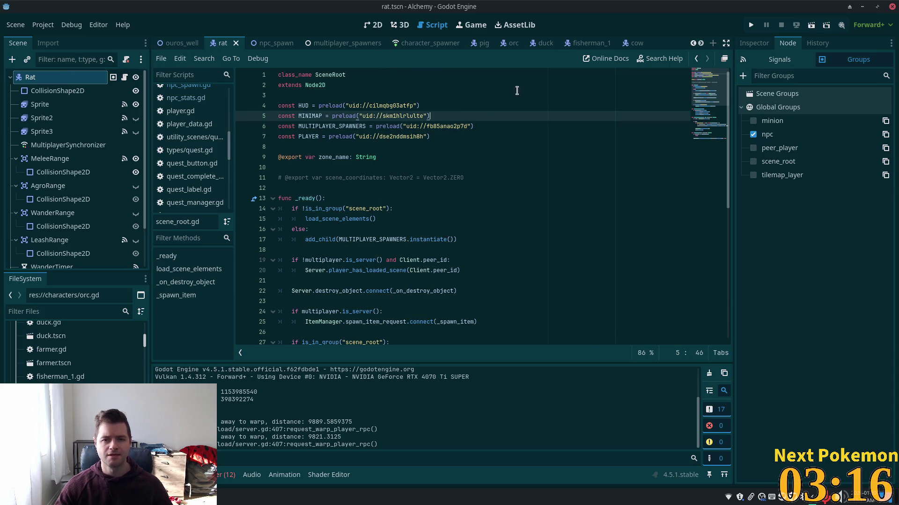
key(shift+alt+o)
text(player)
key(Down)
key(Return)
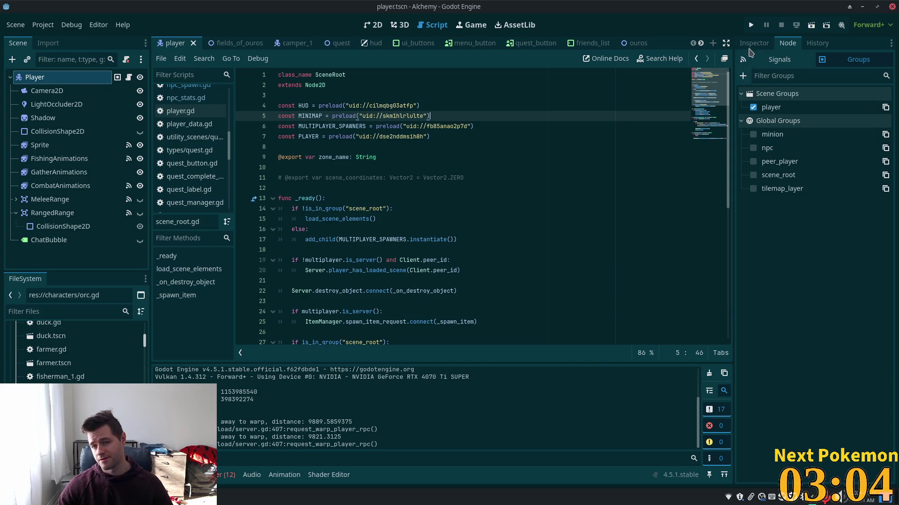
Step: Review the Player node's collision layer, mask and visibility settings in the Inspector
click(753, 44)
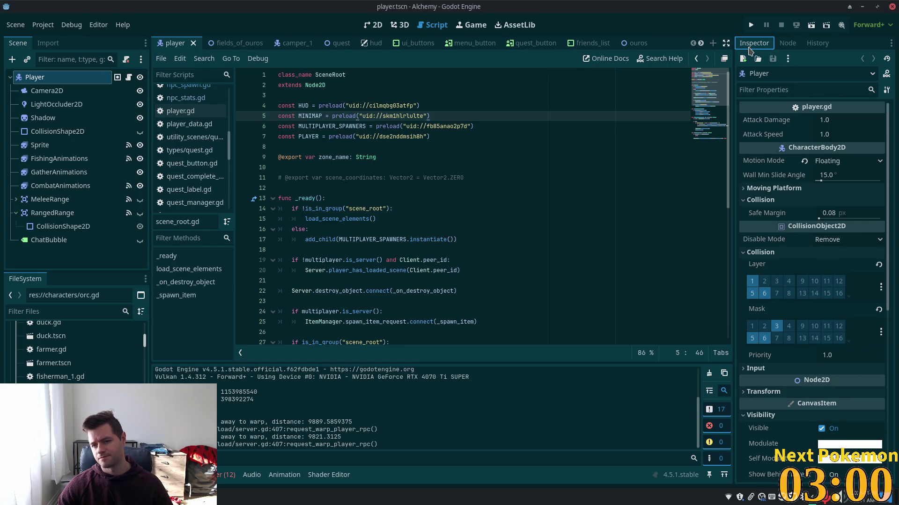
scroll(837, 244, down, 3)
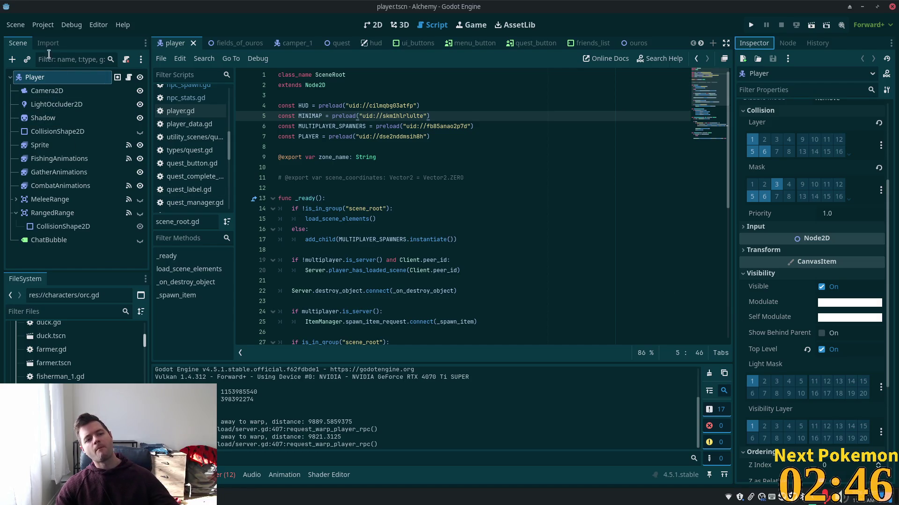
click(48, 45)
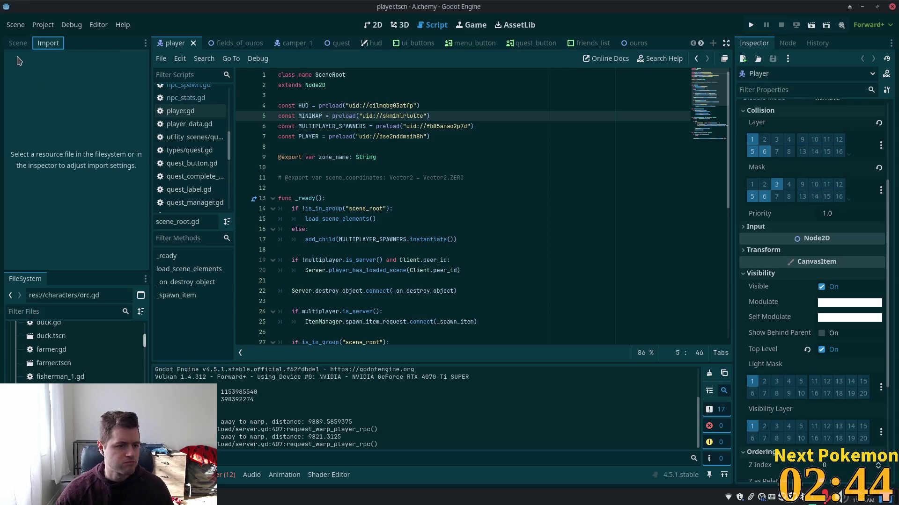
click(17, 42)
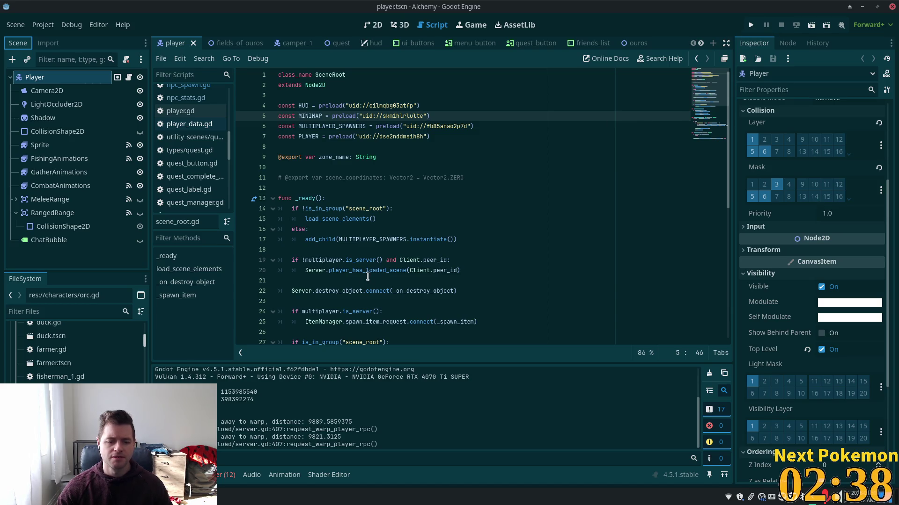
key(alt+Tab)
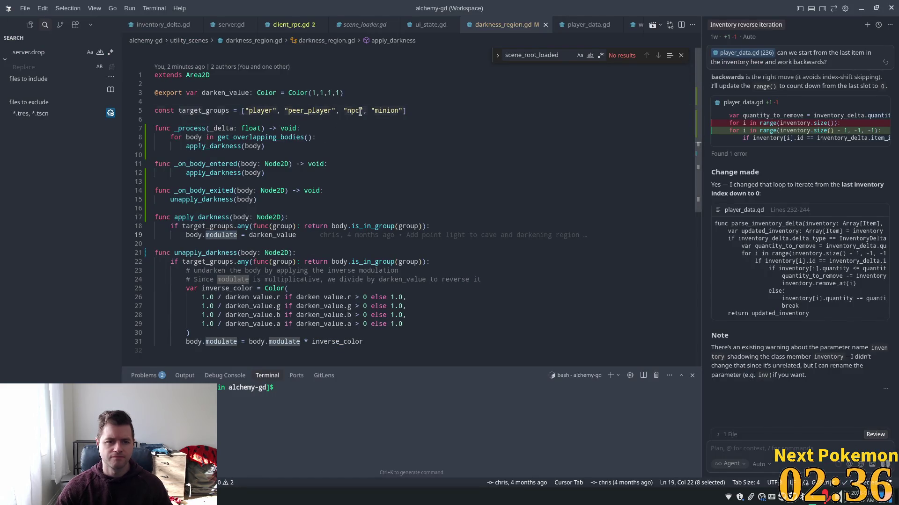
Step: Check the target_groups list on line 5 of darkness_region.gd, confirming it includes npc
double_click(352, 111)
double_click(194, 111)
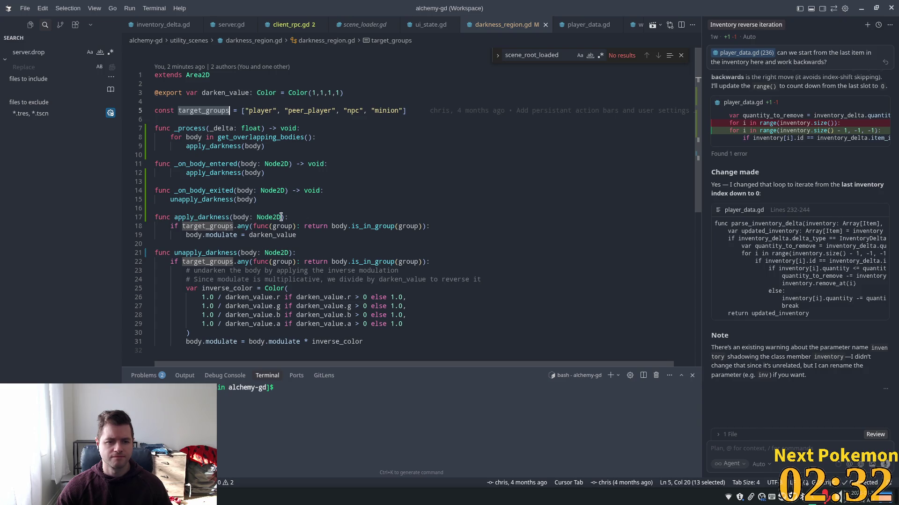
double_click(350, 111)
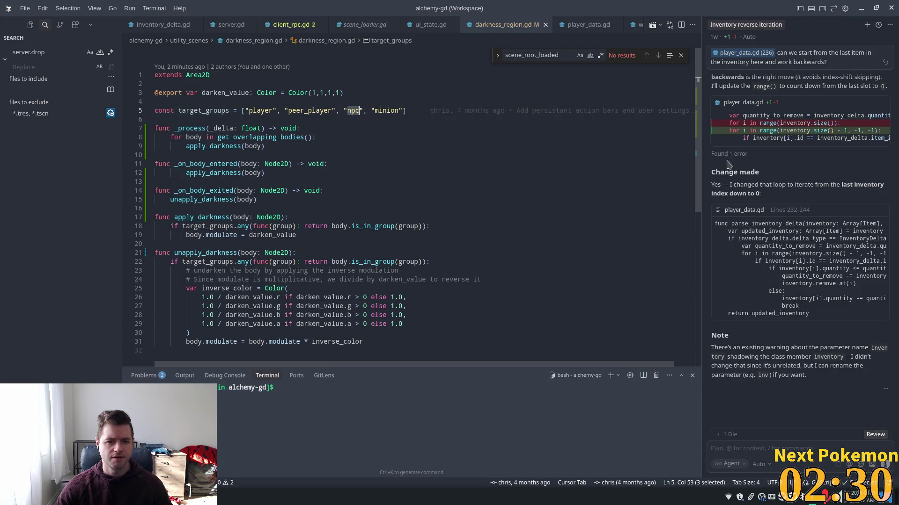
key(alt+Tab)
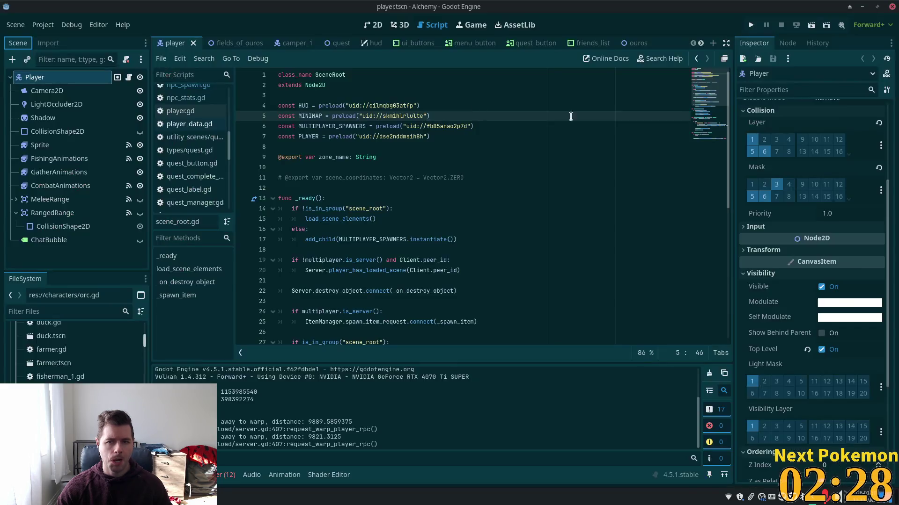
Step: Run the project and inspect the live Rat under Main > OurosWellCave in the Remote tree
click(751, 27)
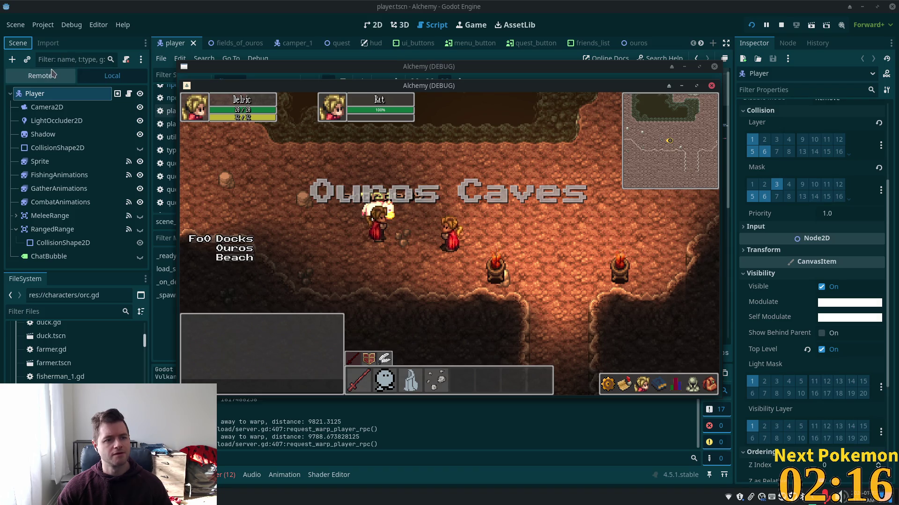
click(63, 80)
drag(145, 154, 145, 237)
click(16, 259)
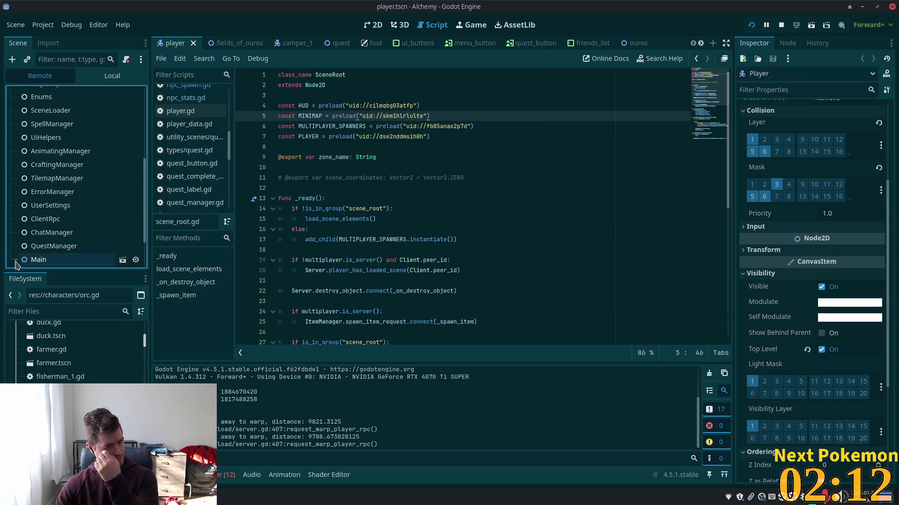
scroll(51, 229, down, 2)
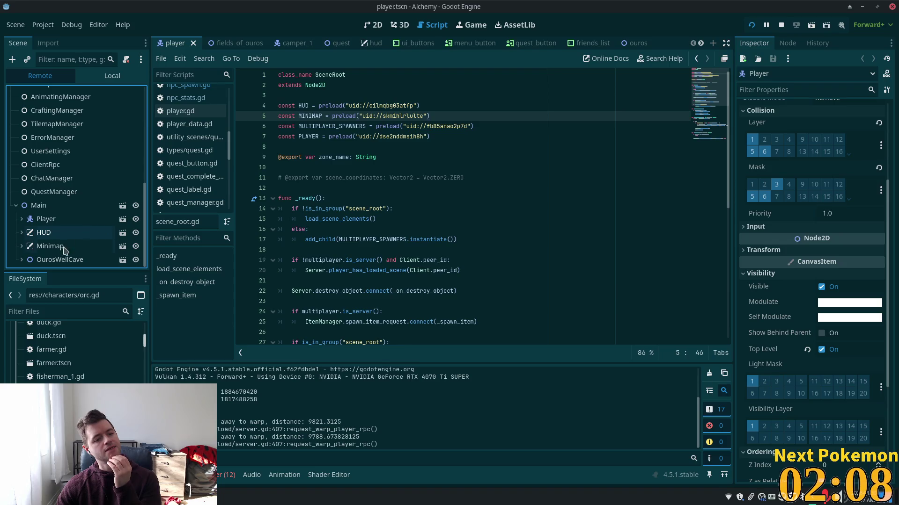
click(22, 260)
scroll(56, 243, down, 5)
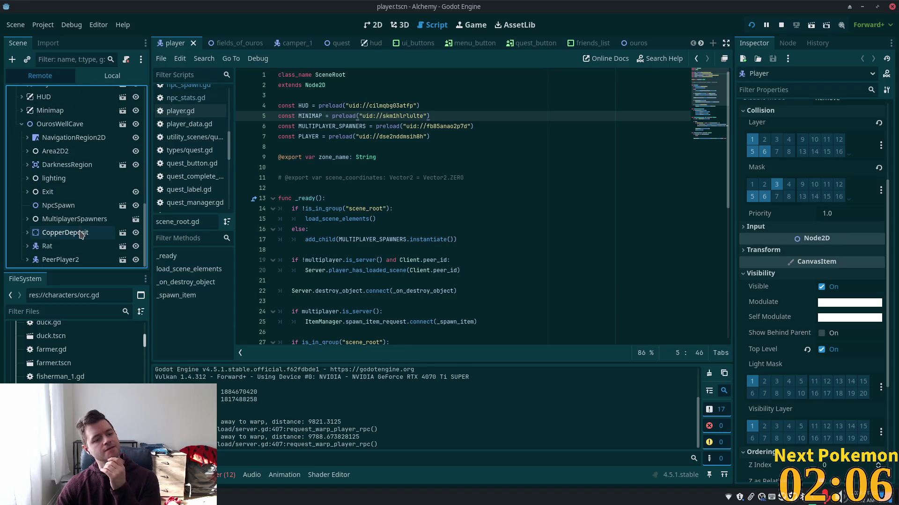
click(69, 248)
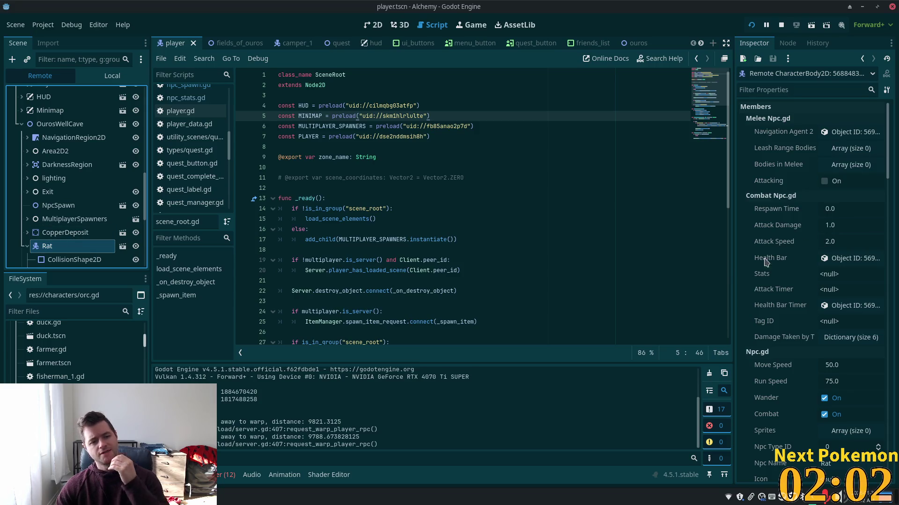
Step: Confirm the live Rat's Modulate colour is plain white (ffffff) without changing it
scroll(817, 284, down, 5)
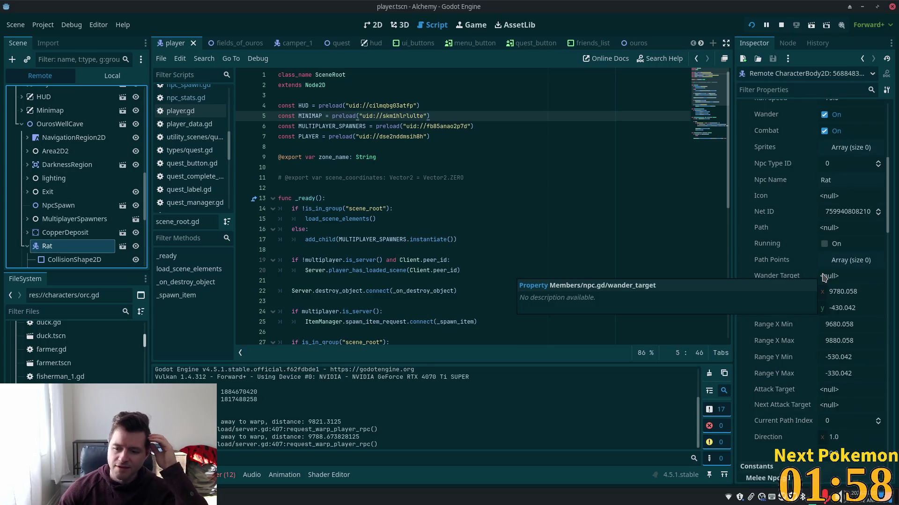
scroll(826, 281, down, 7)
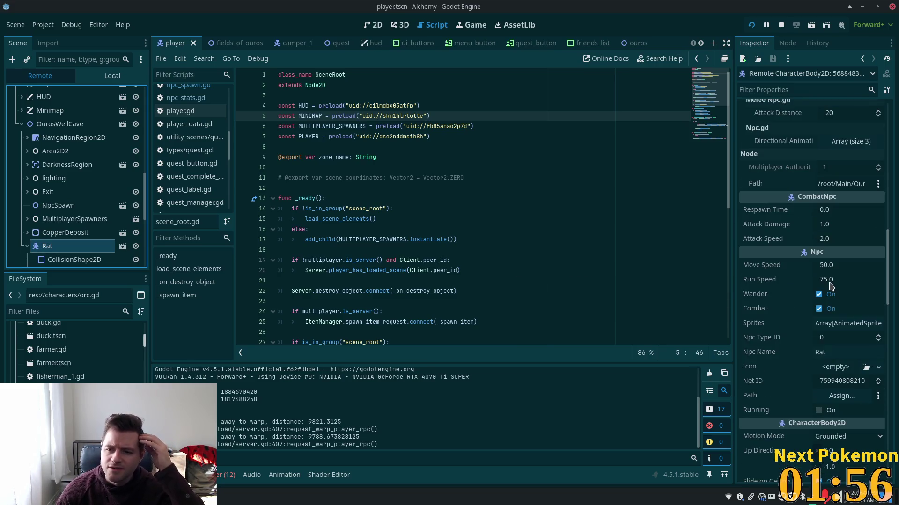
scroll(829, 285, down, 4)
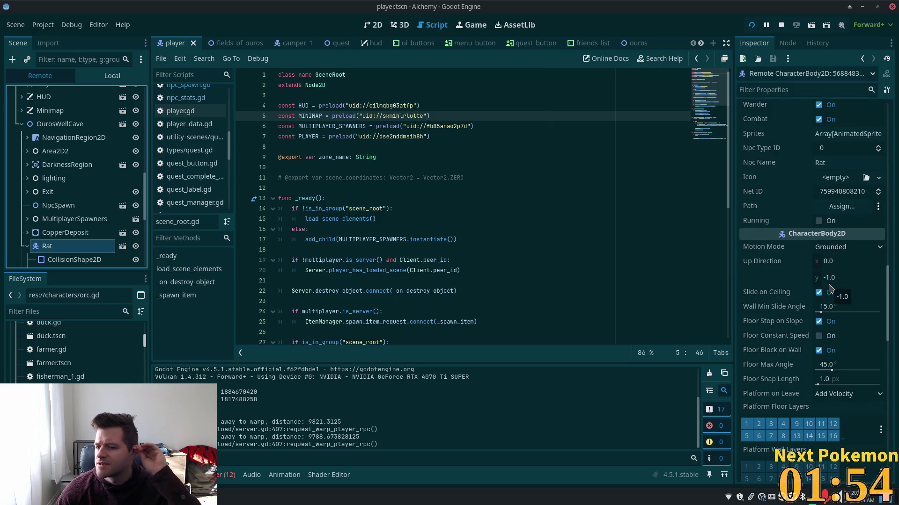
scroll(830, 287, down, 4)
scroll(829, 289, down, 4)
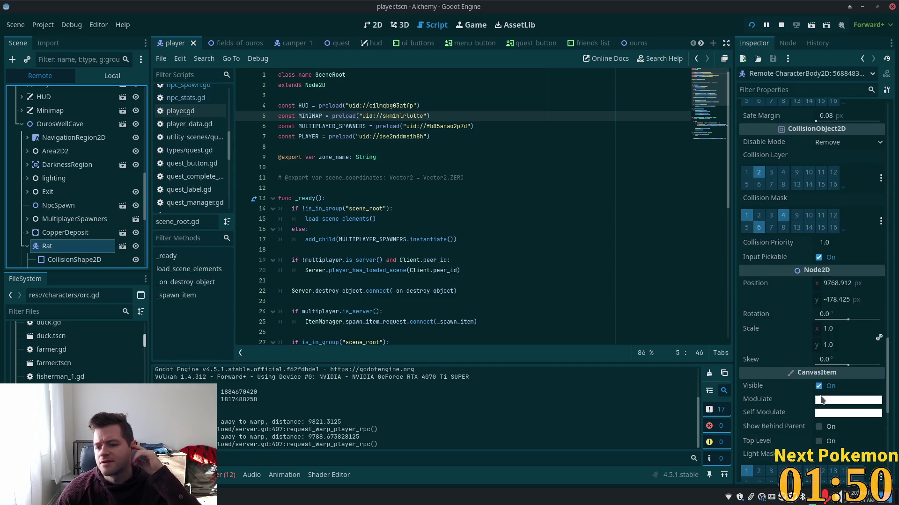
click(825, 401)
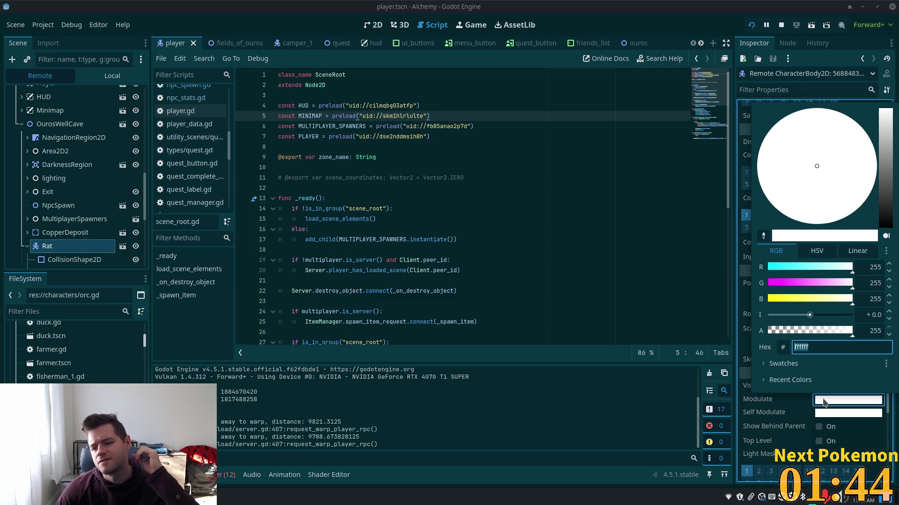
click(743, 414)
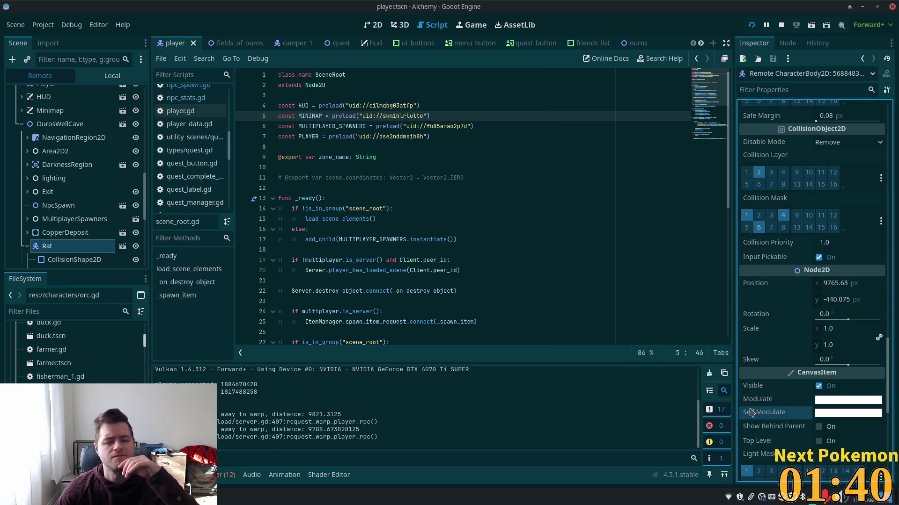
Step: Inspect the live PeerPlayer2 node's properties in the Remote tree
scroll(87, 229, down, 4)
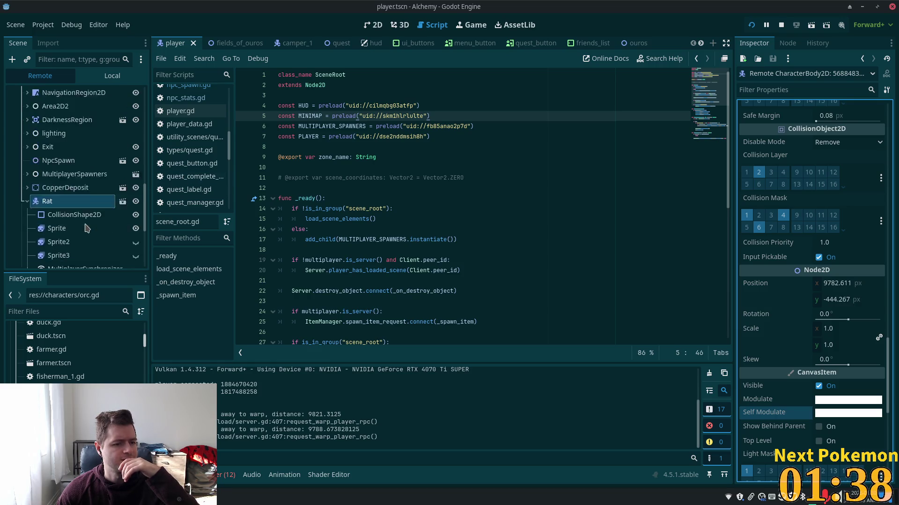
scroll(86, 227, down, 3)
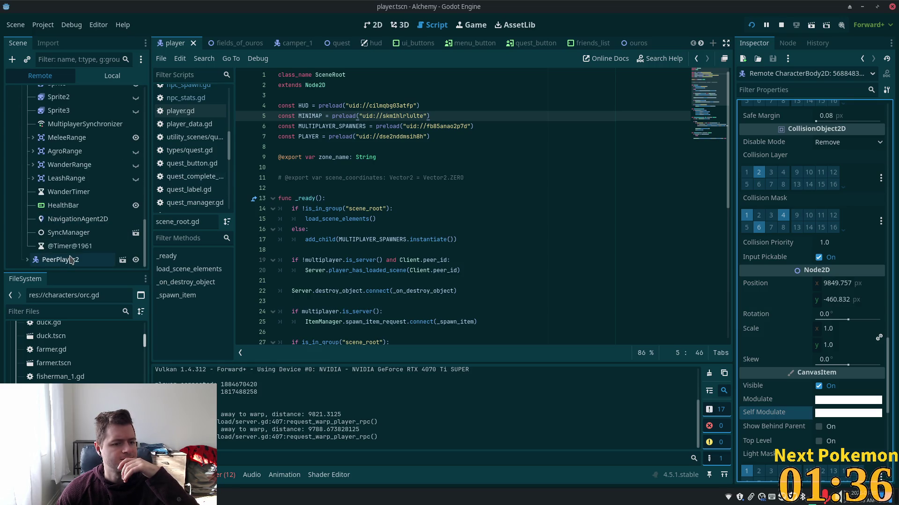
click(70, 264)
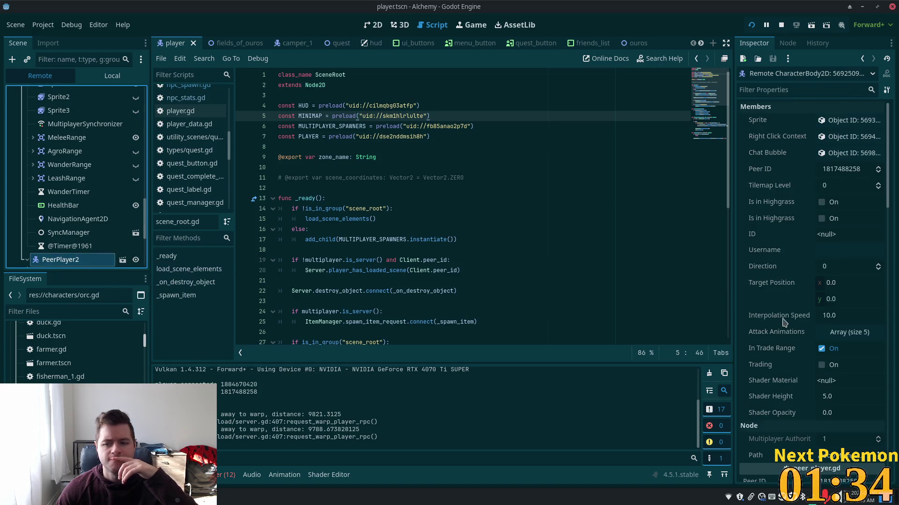
scroll(790, 331, down, 5)
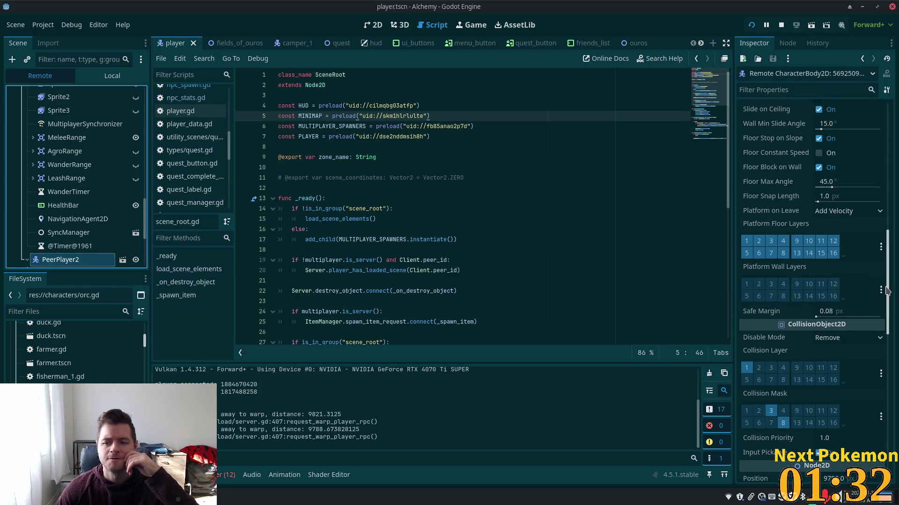
scroll(891, 348, down, 3)
scroll(890, 348, down, 5)
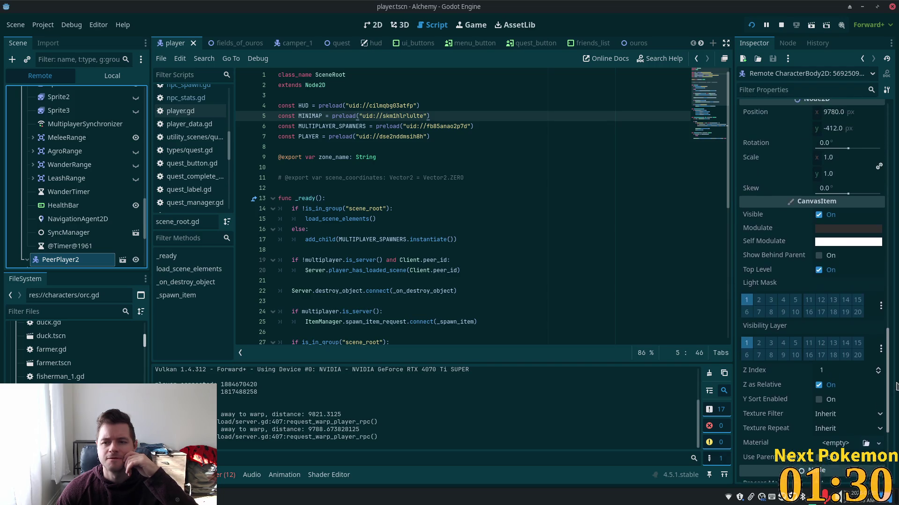
mouse_move(825, 247)
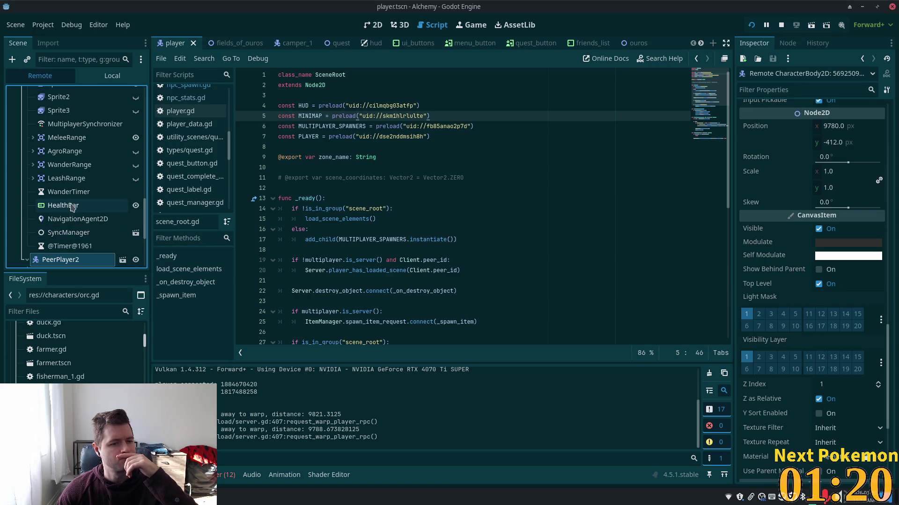
scroll(83, 199, up, 5)
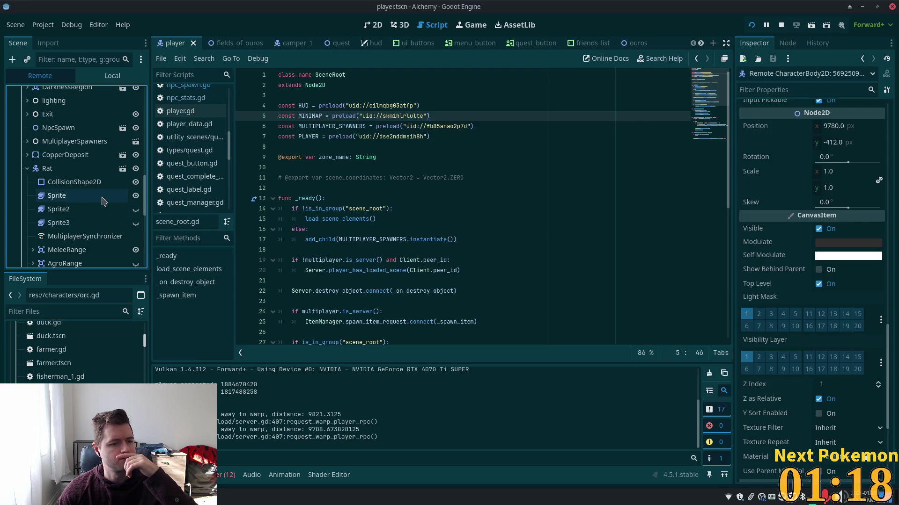
Step: Review the live Rat's properties, then select DarknessRegion and expand it to show CollisionShape2D
click(65, 168)
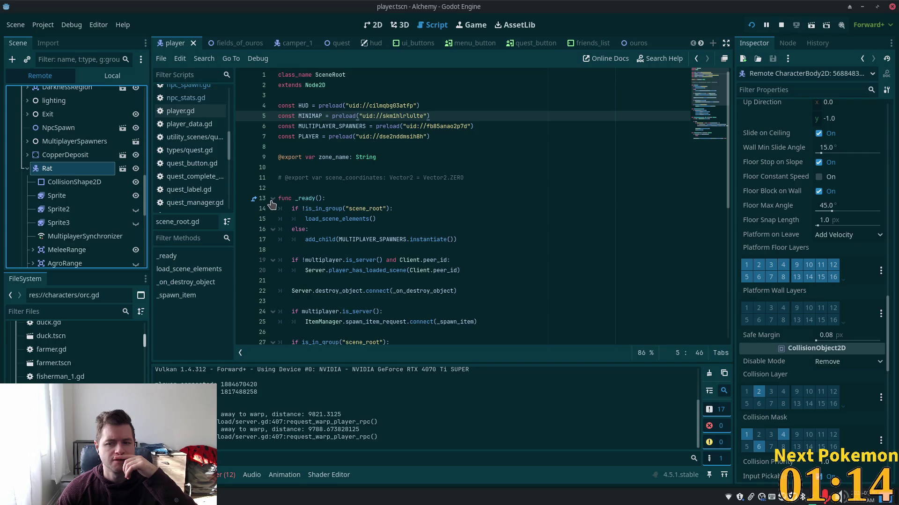
scroll(786, 271, down, 2)
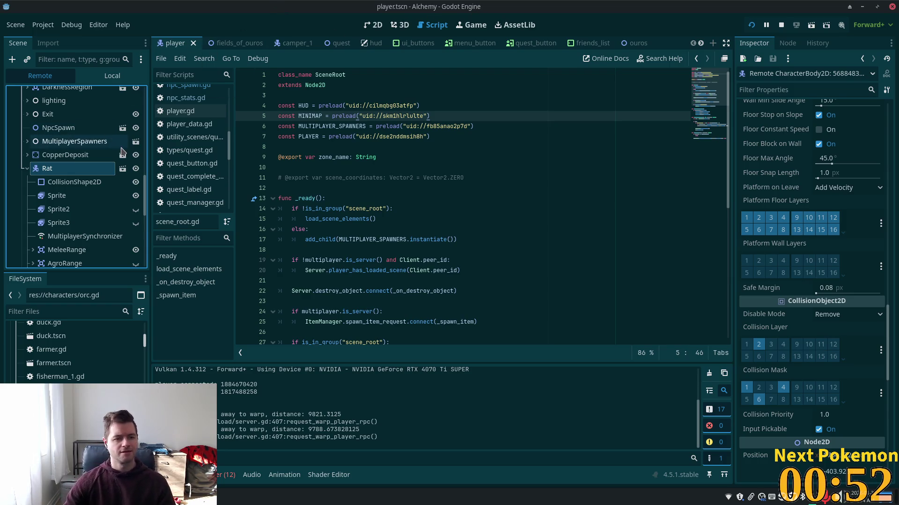
scroll(82, 196, down, 1)
scroll(81, 199, down, 10)
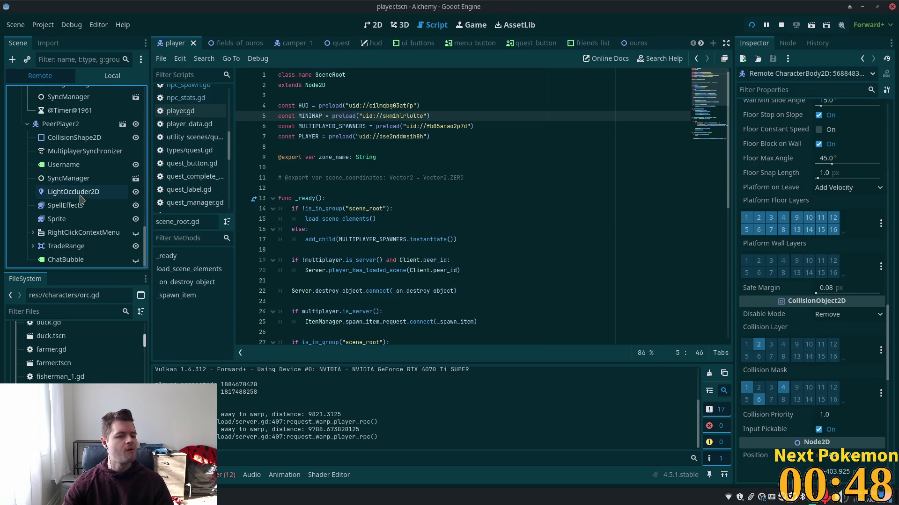
scroll(85, 219, up, 5)
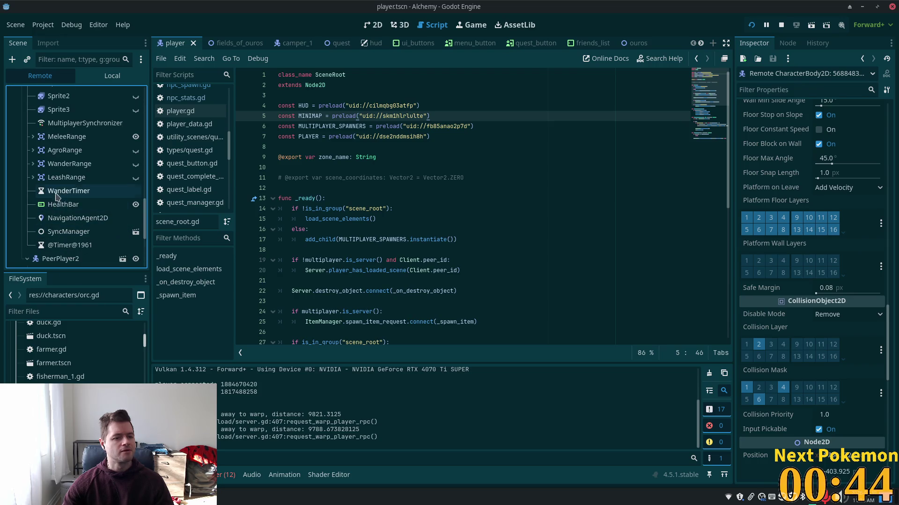
scroll(62, 189, up, 5)
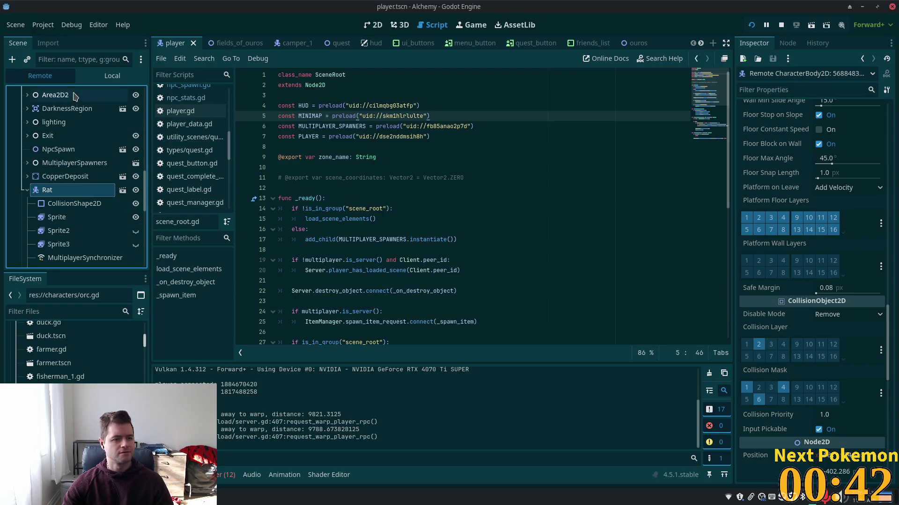
click(67, 110)
key(Right)
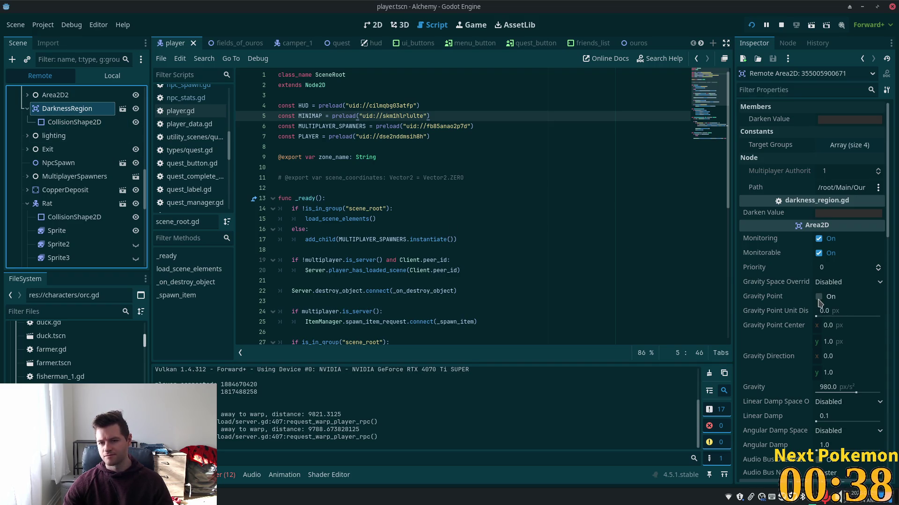
Step: Compare DarknessRegion's Collision Mask with the Rat's layers, then search resources for 'minion'
scroll(817, 309, down, 5)
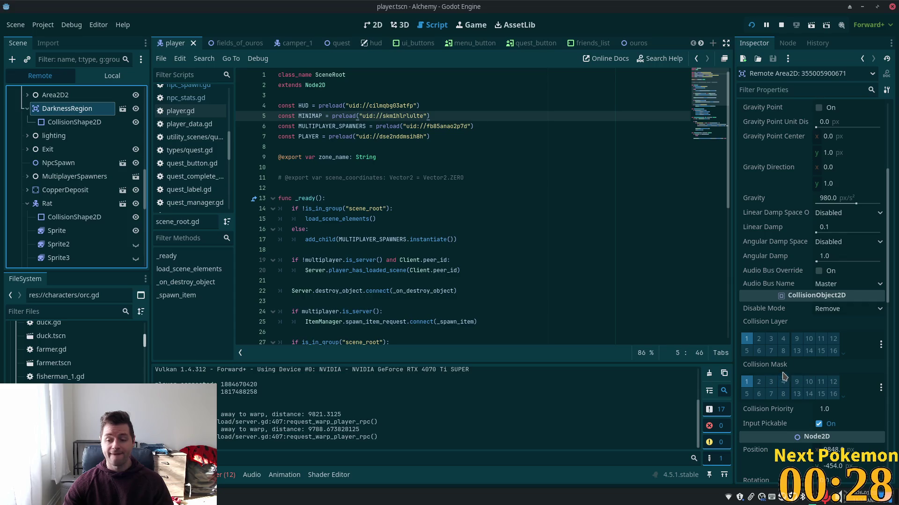
click(58, 204)
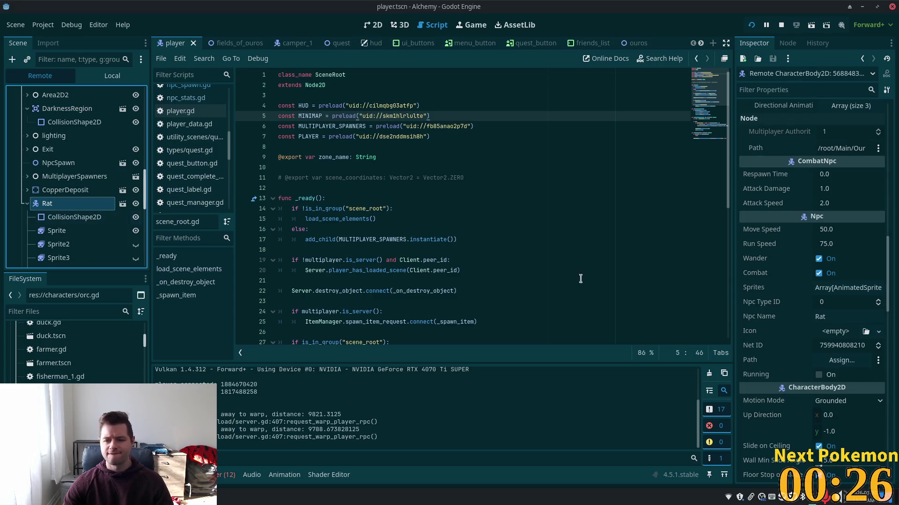
scroll(795, 322, down, 4)
scroll(807, 324, down, 4)
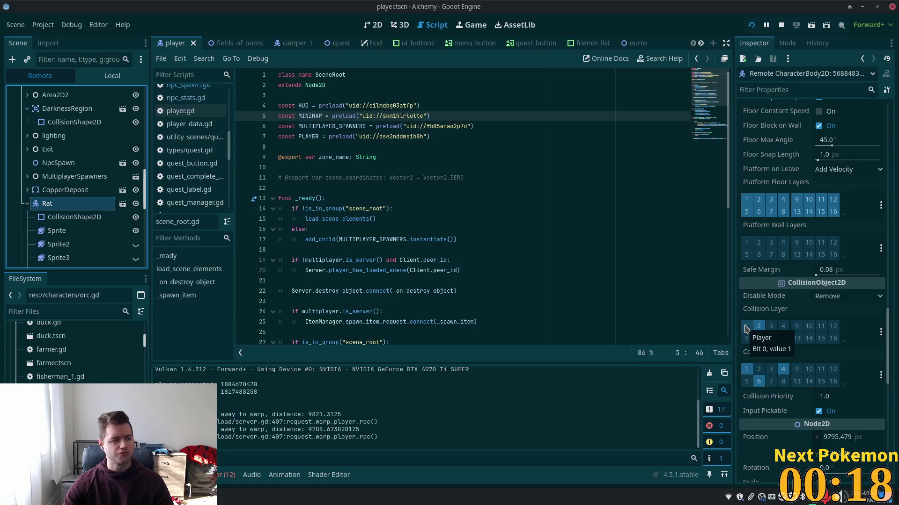
key(shift+alt+o)
text(minion)
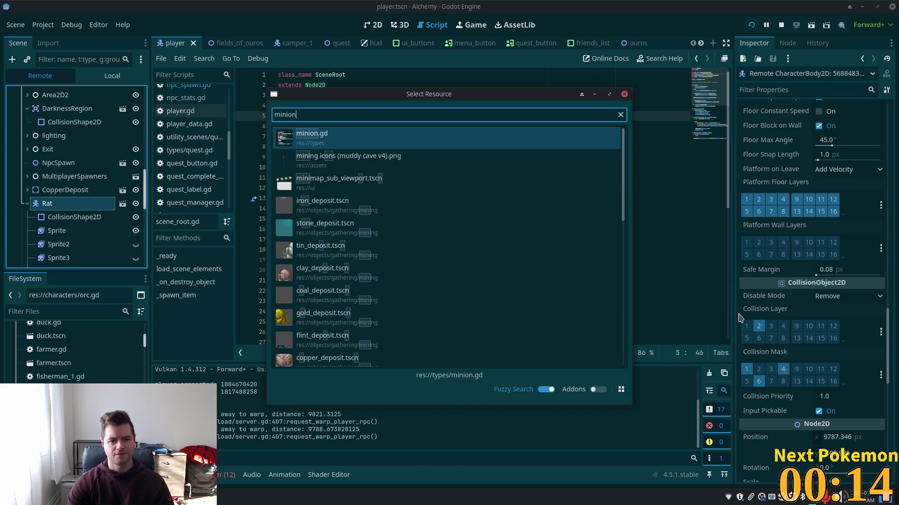
Step: Change the resource search to 'proto' and open proto_golem.tscn
key(BackSpace)
key(BackSpace)
key(BackSpace)
text(proto)
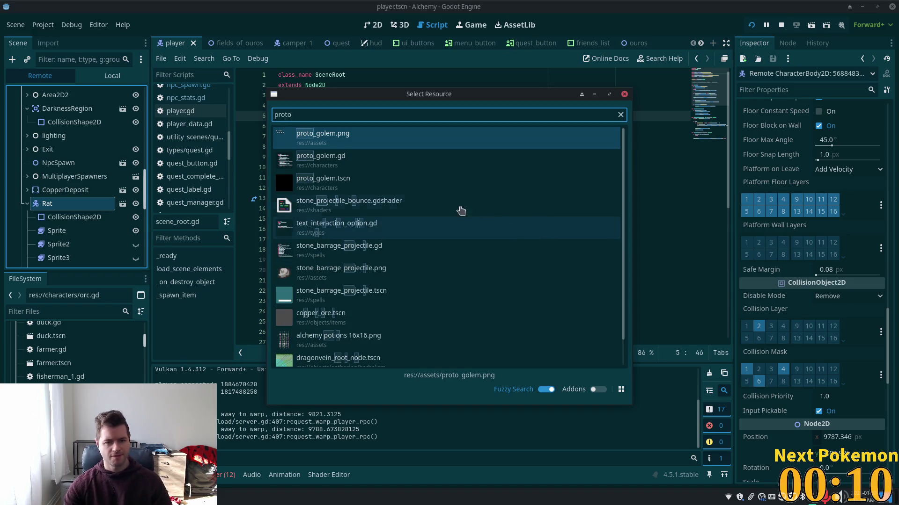
click(356, 188)
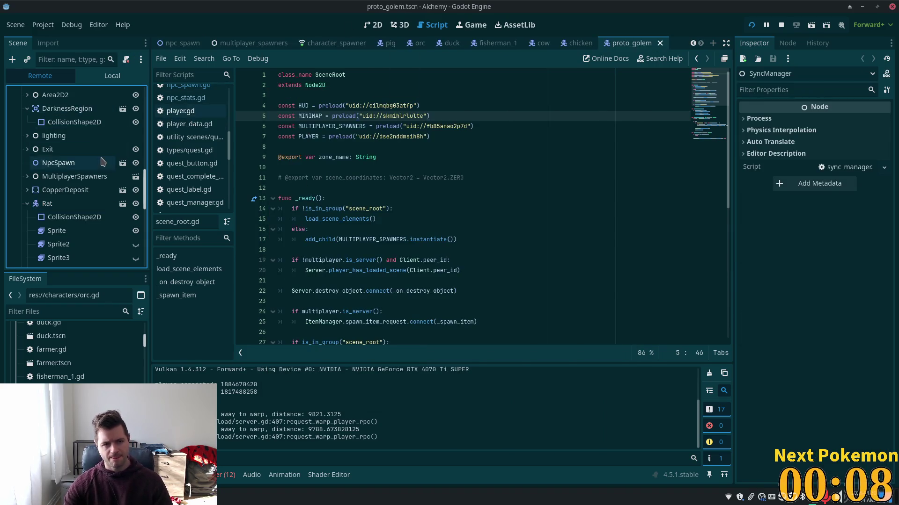
scroll(72, 145, up, 4)
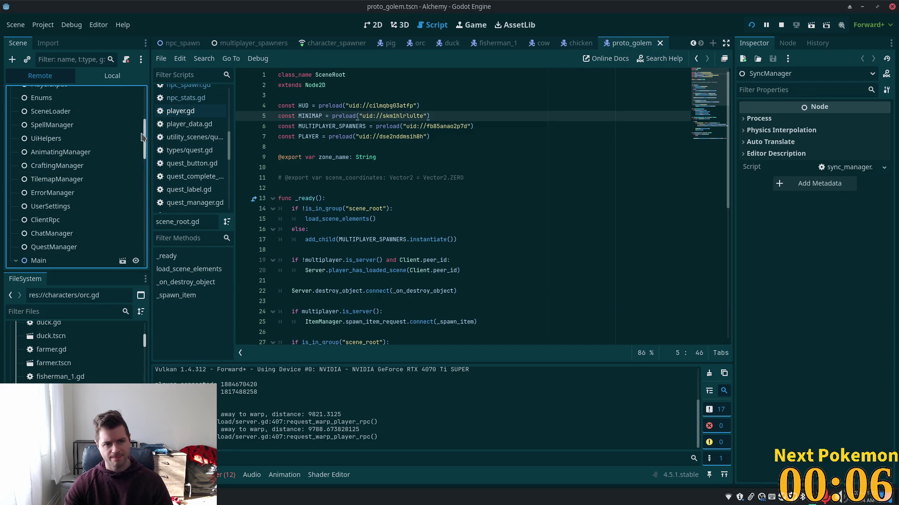
Step: Select the ProtoGolem root and check its groups: minion and peer_player
click(81, 78)
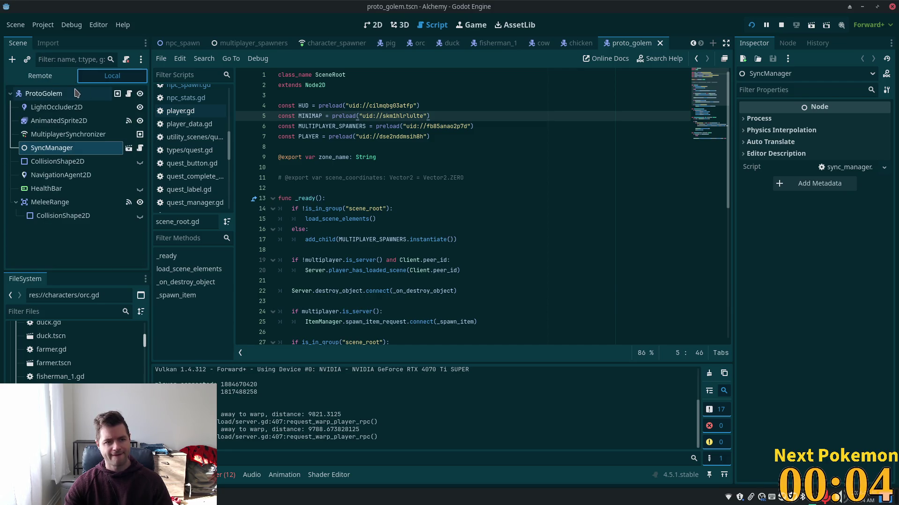
click(90, 97)
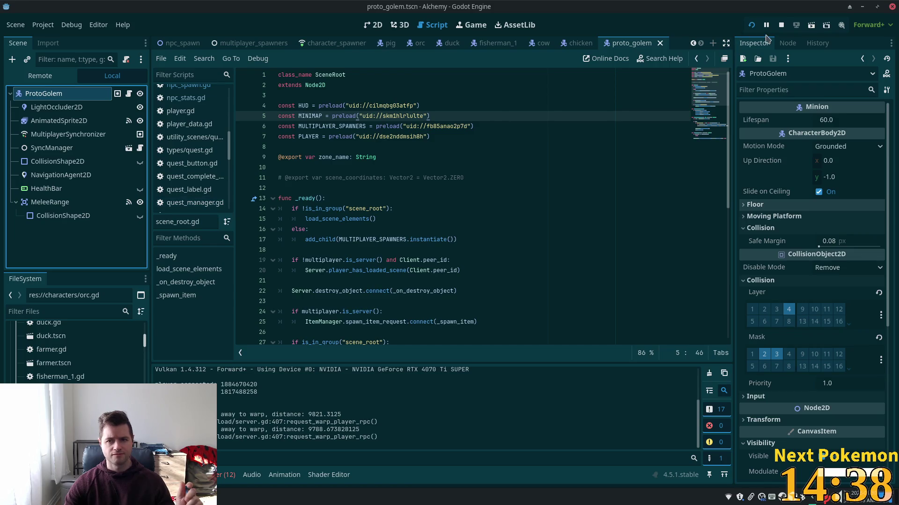
click(788, 43)
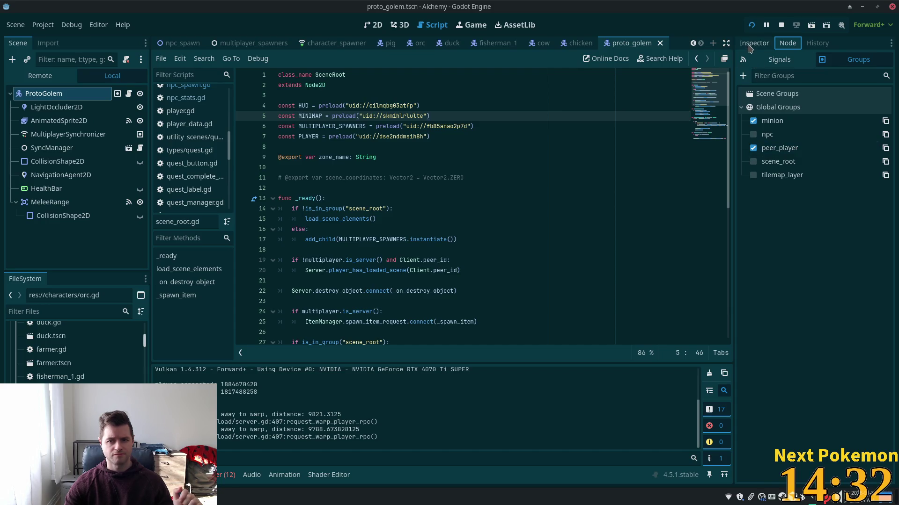
click(750, 48)
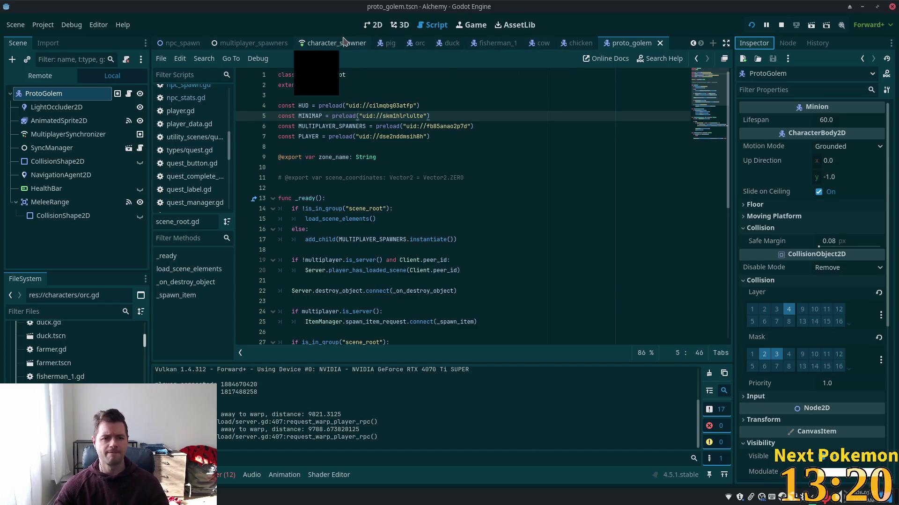
Step: Fix scene_root.gd line 2 back to 'extends Node2D' and switch to Cursor
click(437, 85)
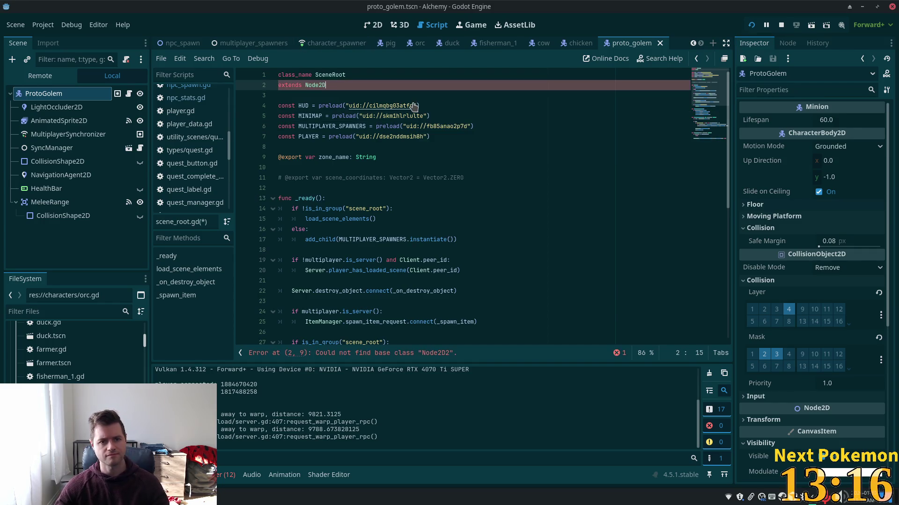
key(BackSpace)
key(alt+Tab)
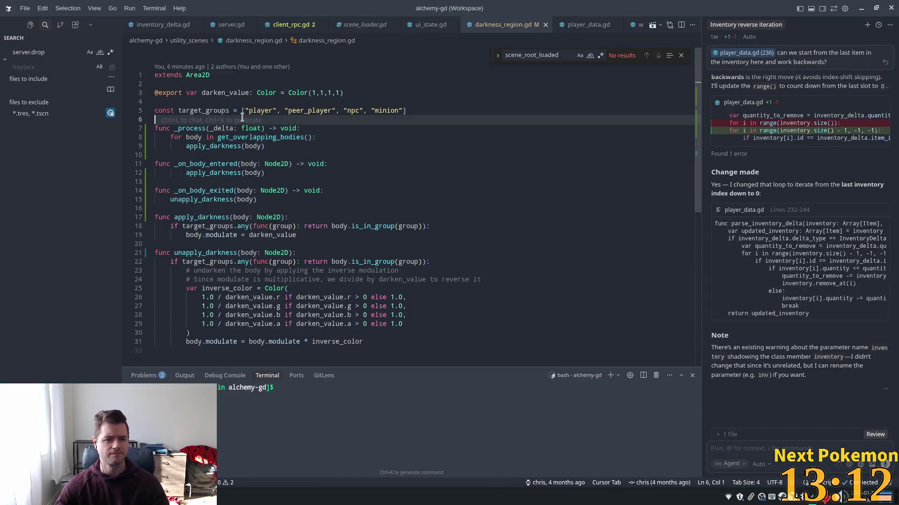
Step: Review darkness_region.gd's target_groups including npc, _on_body_entered and unapply_darkness, then return to Godot
click(204, 110)
double_click(205, 110)
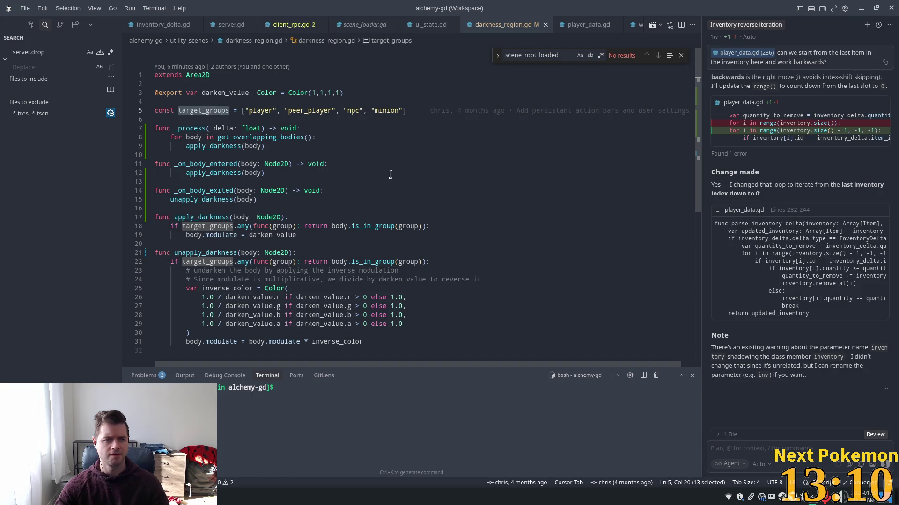
double_click(352, 111)
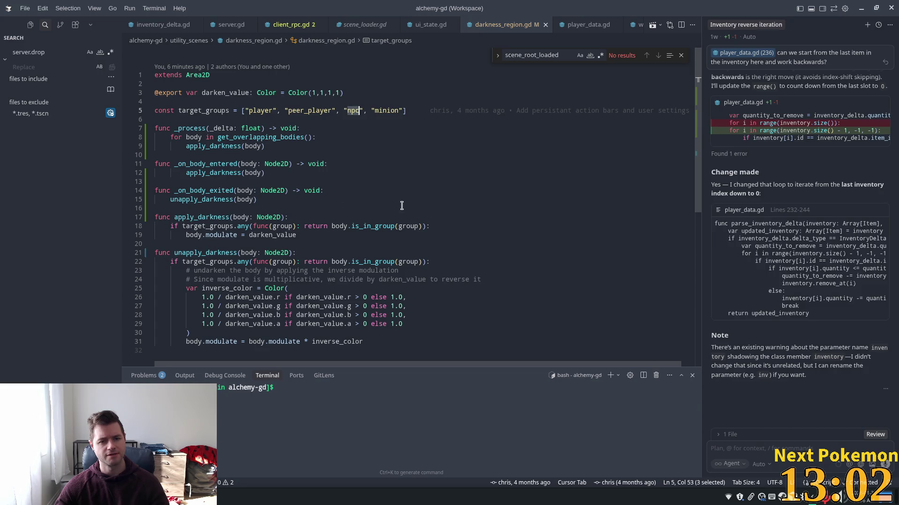
scroll(391, 208, down, 1)
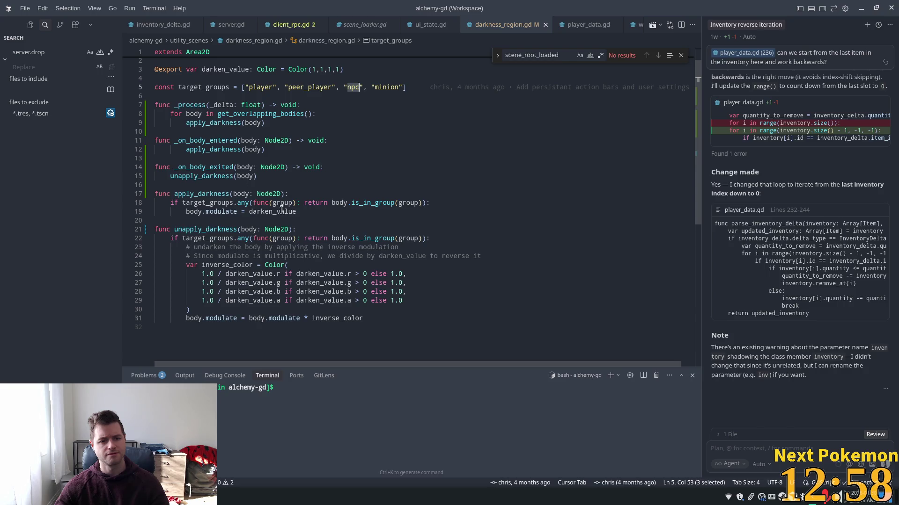
click(325, 202)
click(244, 140)
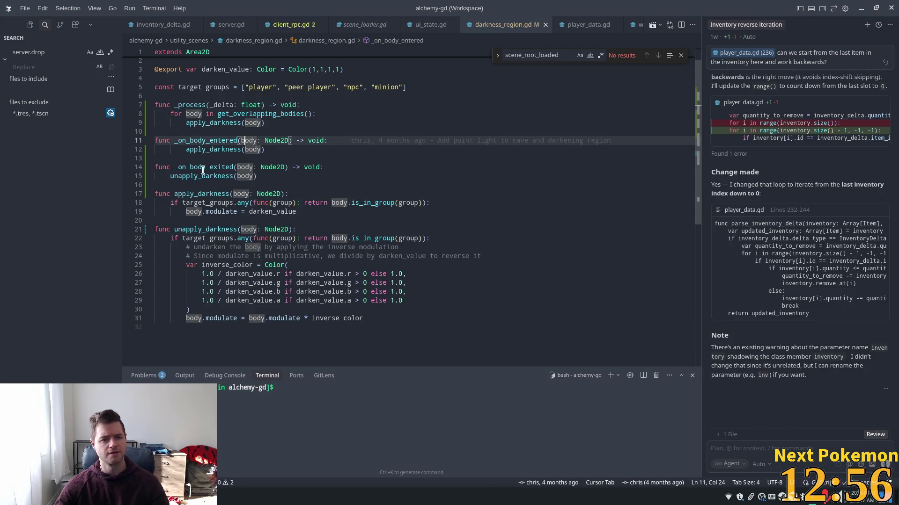
mouse_move(239, 172)
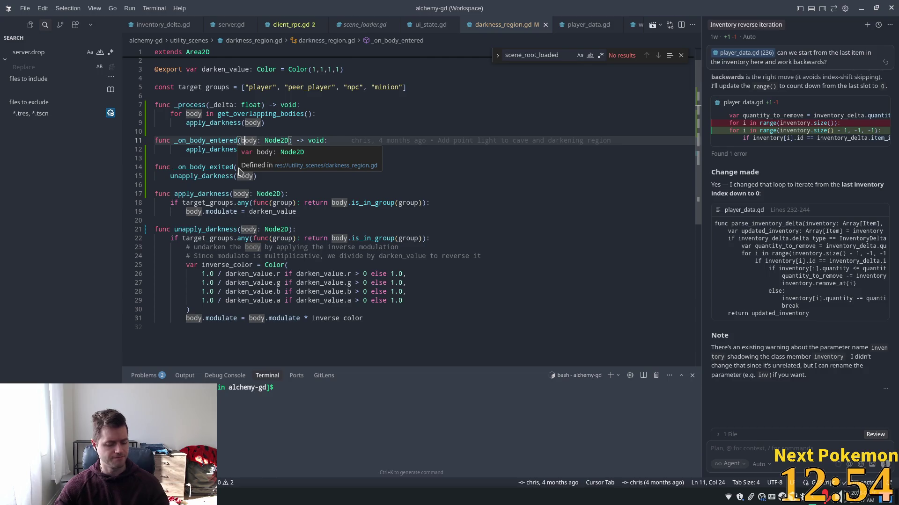
click(188, 229)
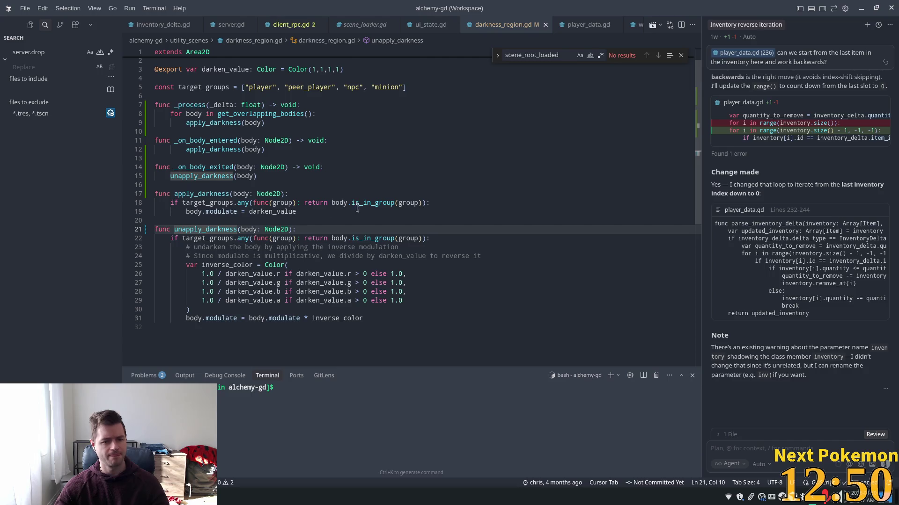
key(alt+Tab)
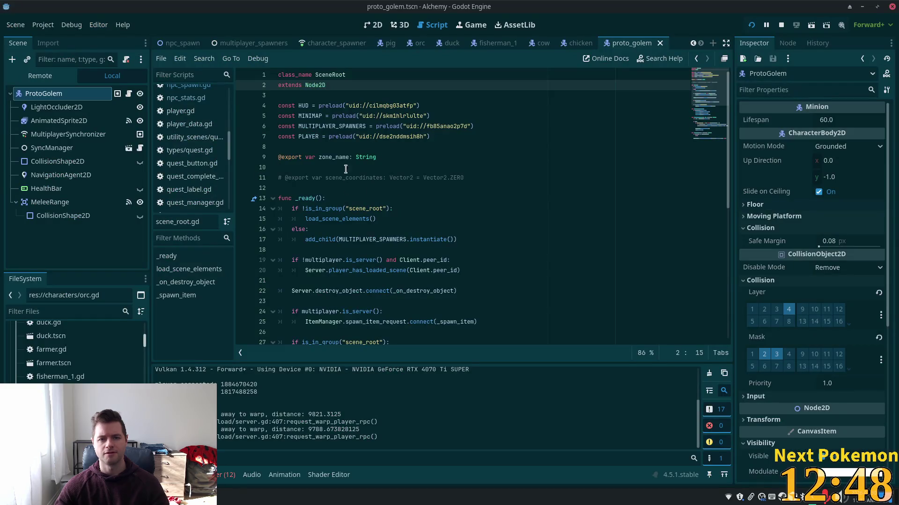
Step: Open the rat.tscn scene through the quick resource search
key(shift+alt+o)
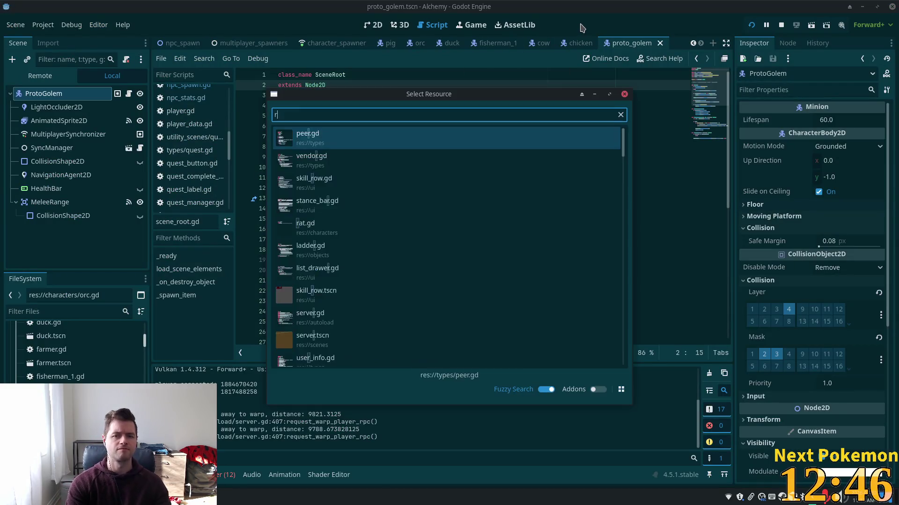
text(rait)
key(Return)
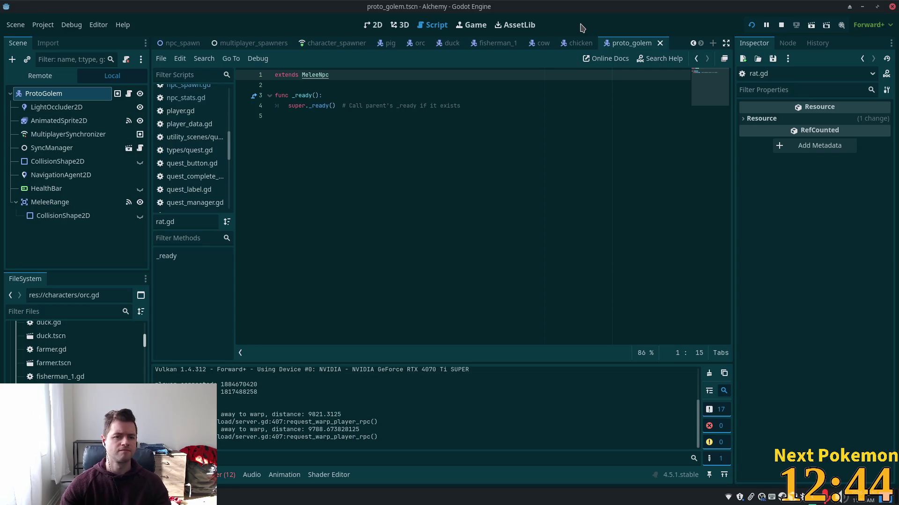
key(shift+alt+o)
text(rat)
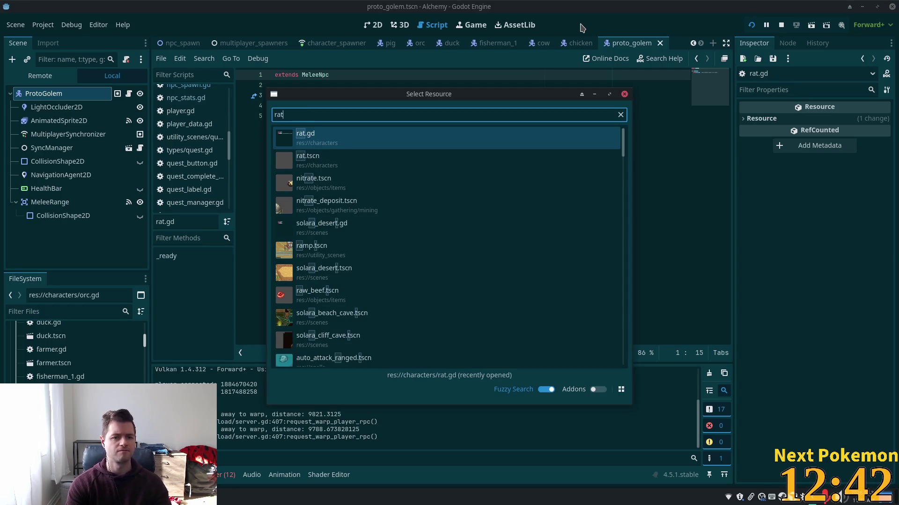
key(Down)
key(Return)
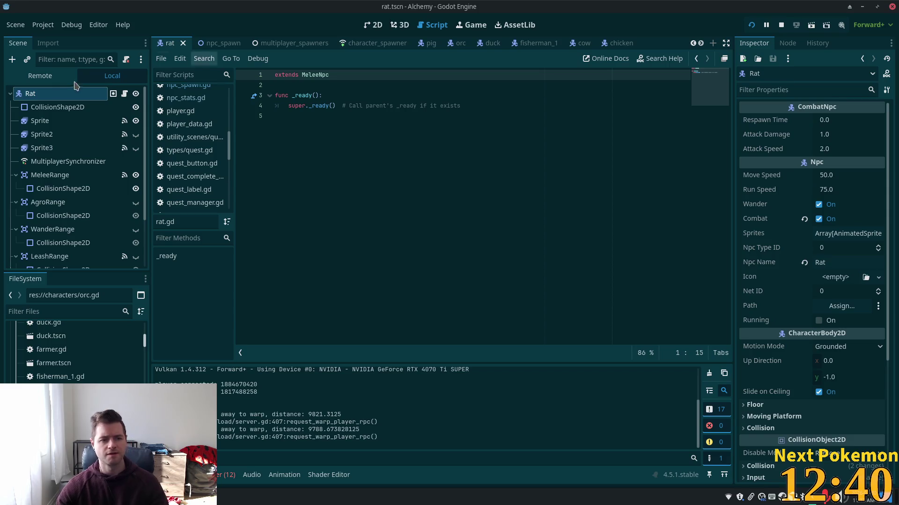
Step: Add the Rat to the minion and peer_player groups, save, and run the project
click(788, 43)
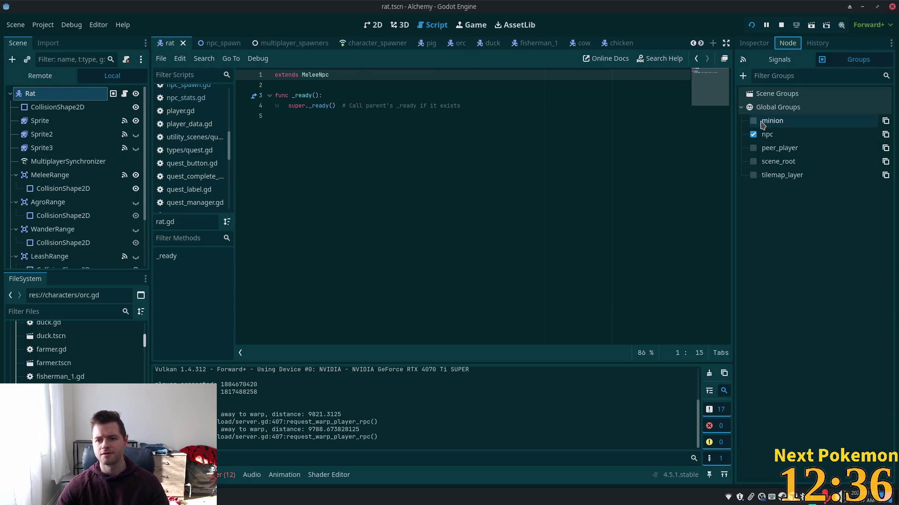
click(753, 121)
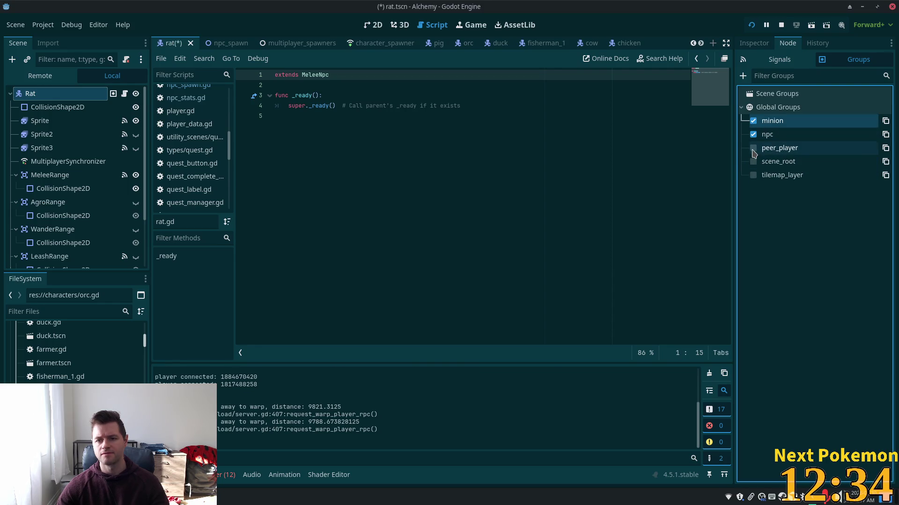
click(753, 148)
key(ctrl+s)
click(751, 25)
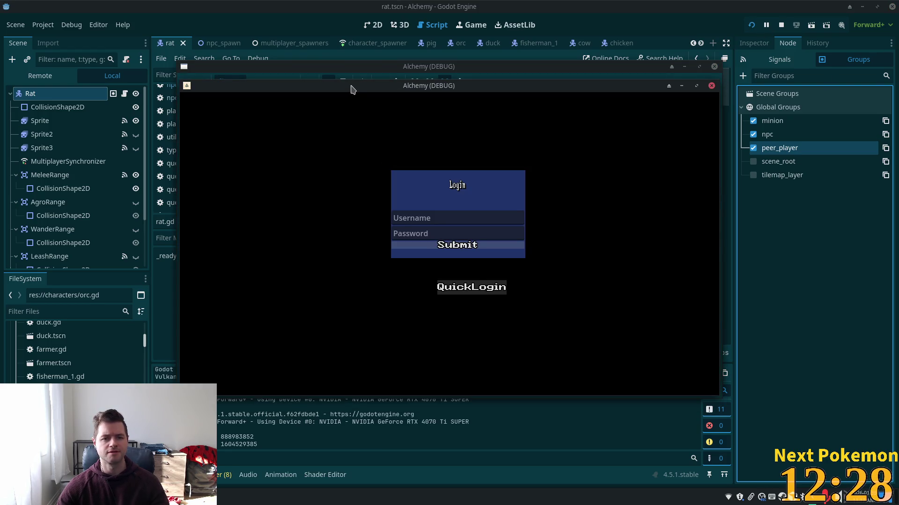
Step: Arrange the two debug clients, walk a character around Ouros Caves, then stop the game
drag(353, 89, 230, 130)
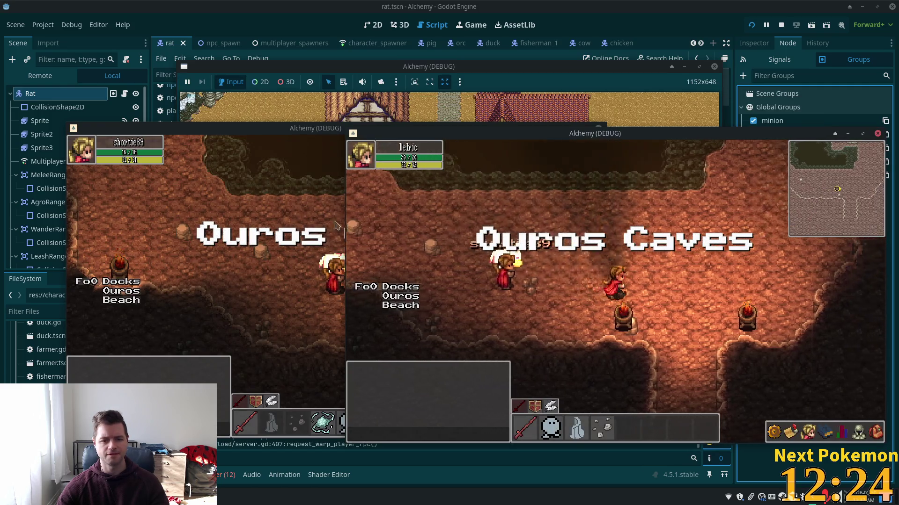
click(335, 226)
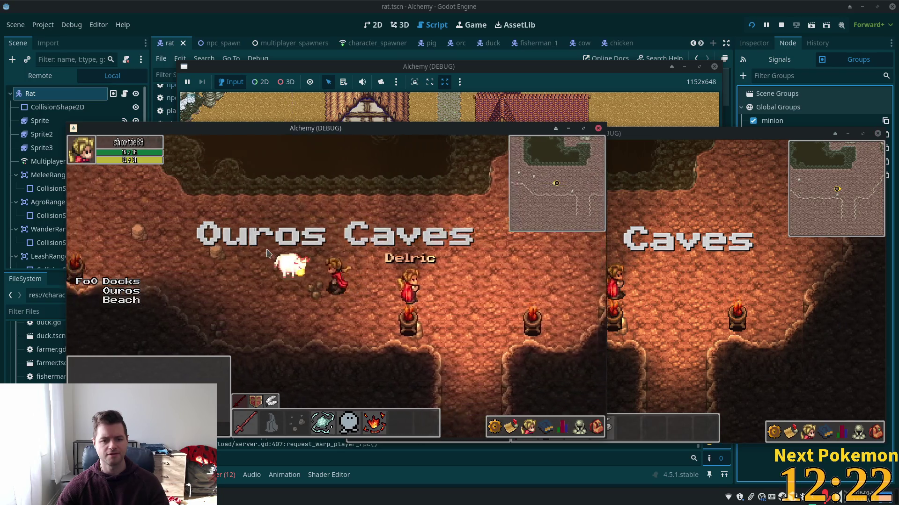
key(a)
key(w)
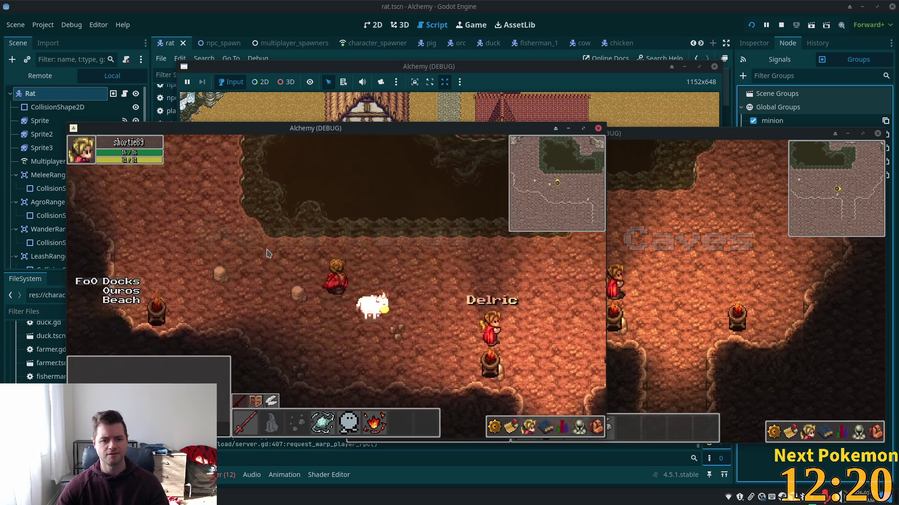
key(s)
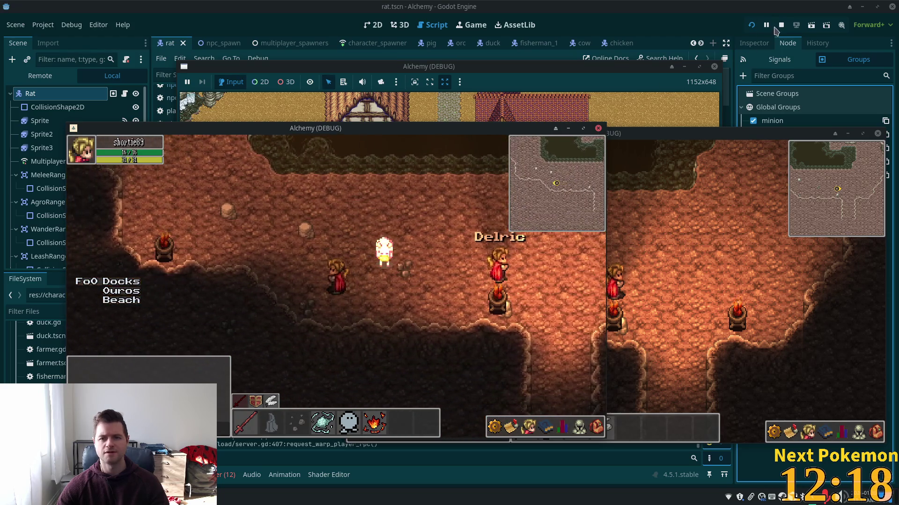
click(780, 25)
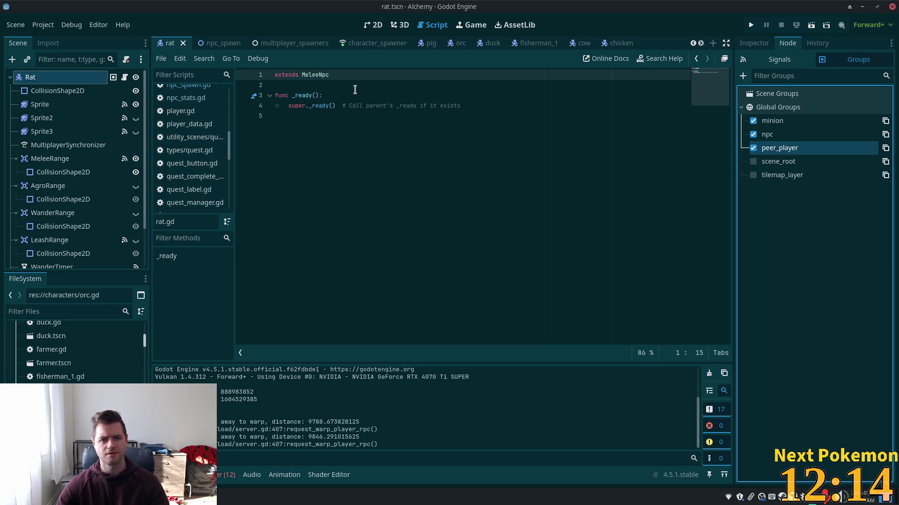
Step: Inspect the apply_darkness call, target_groups check and is_in_group usage in darkness_region.gd
key(alt+Tab)
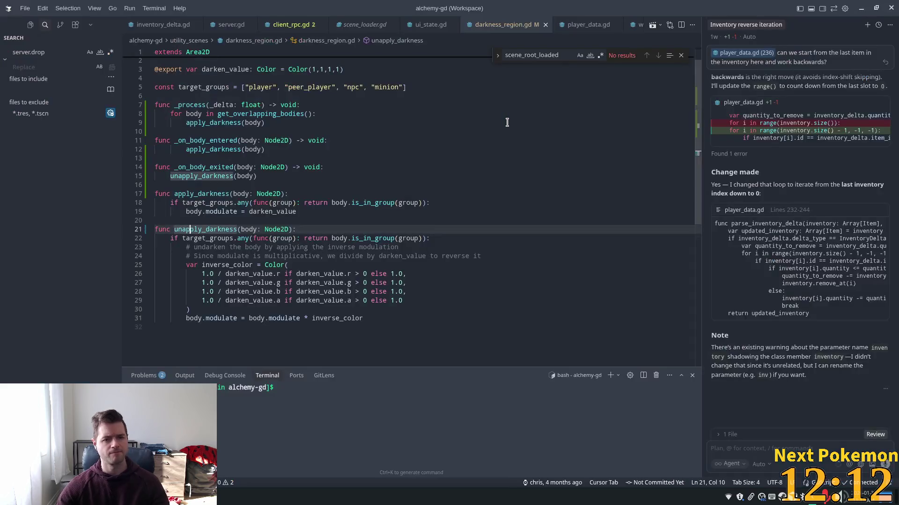
click(225, 150)
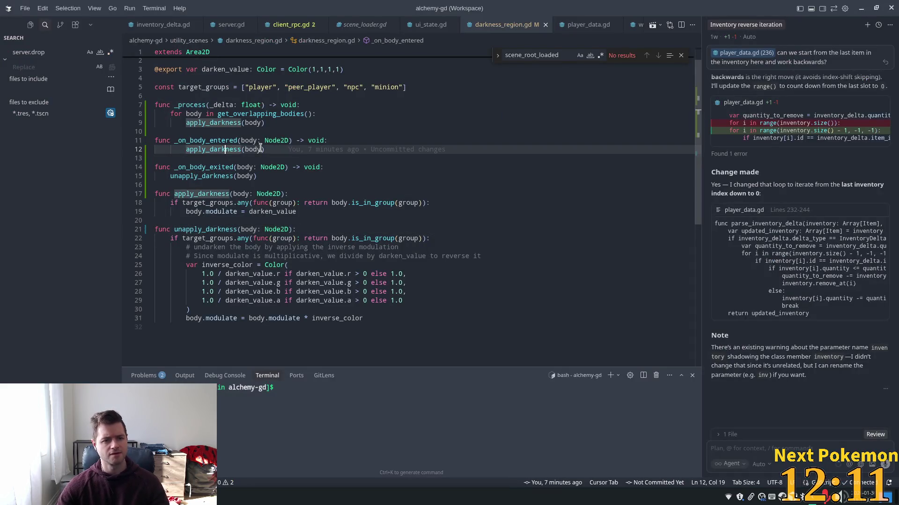
click(217, 203)
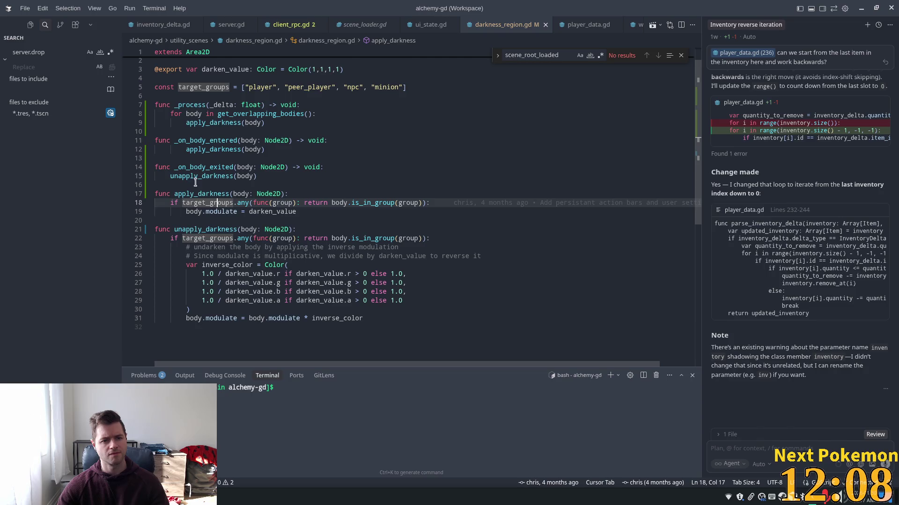
key(Left)
key(Left)
key(Left)
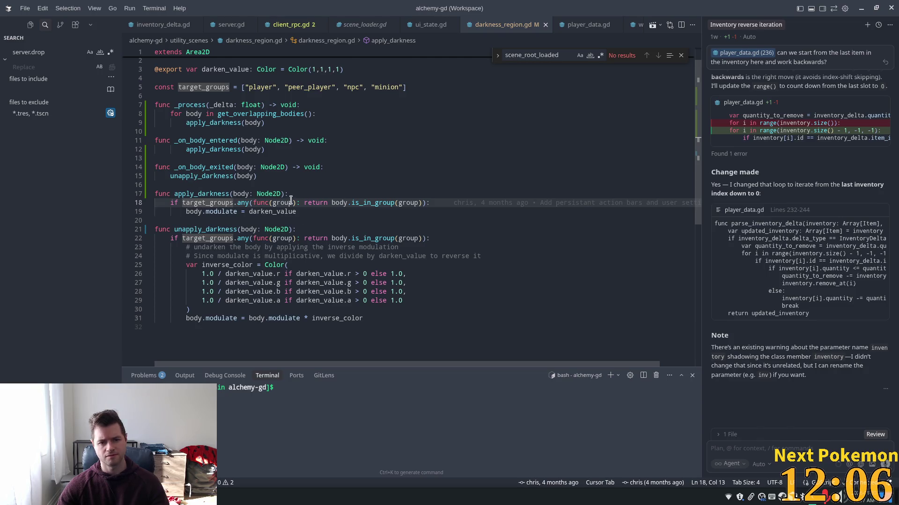
double_click(382, 204)
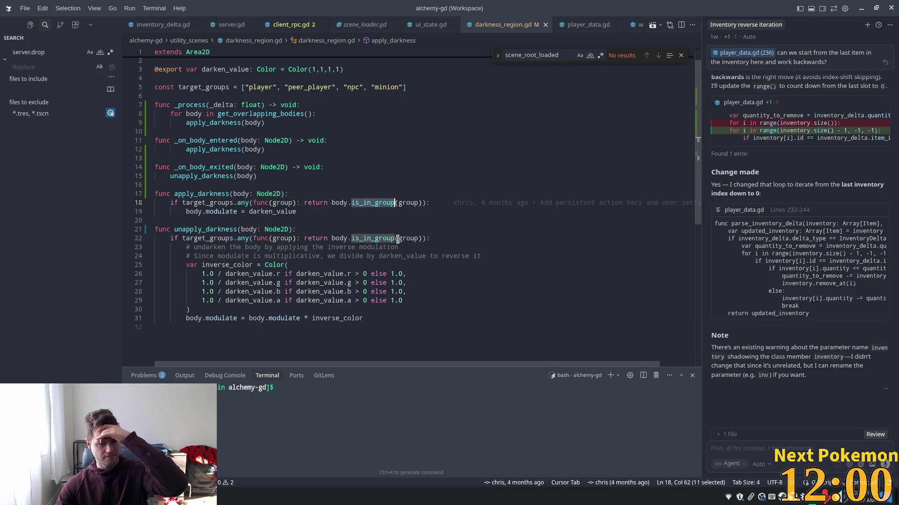
mouse_move(395, 239)
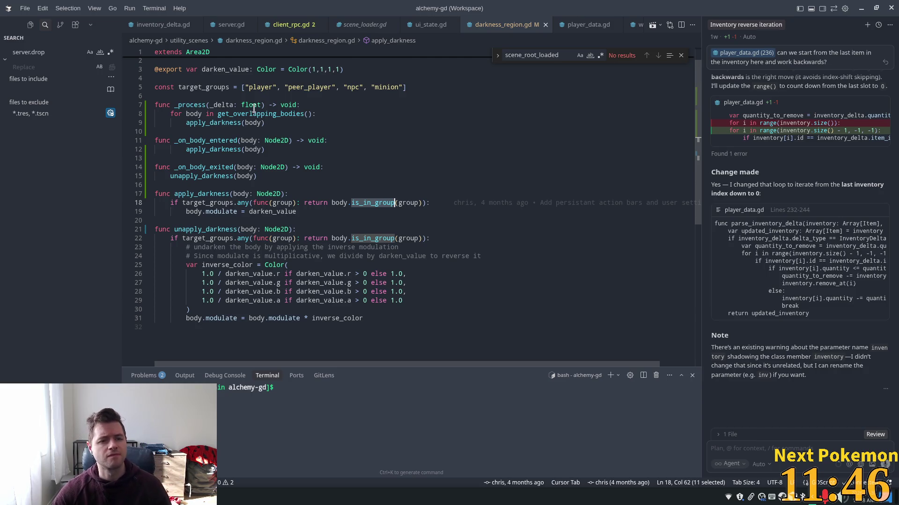
mouse_move(253, 107)
mouse_move(221, 116)
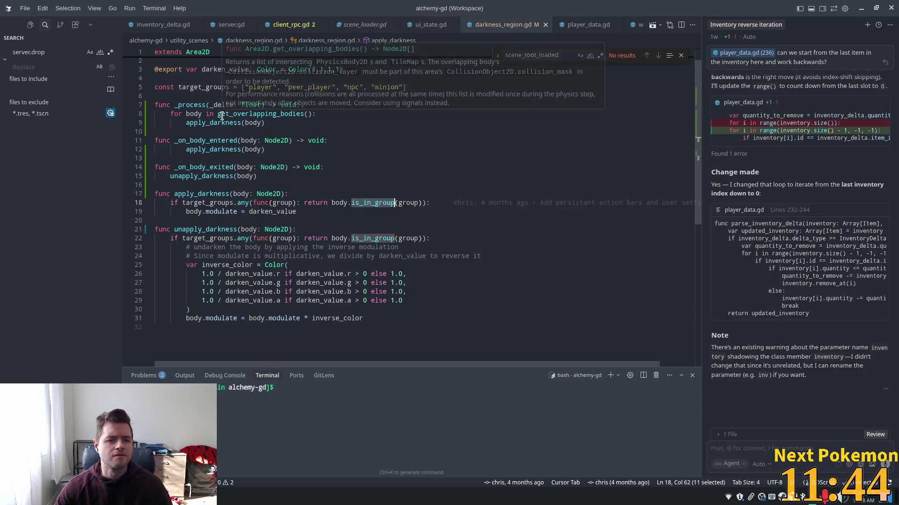
Step: Add print("applying darkness to: ", body) inside the _process loop and return to Godot
click(340, 117)
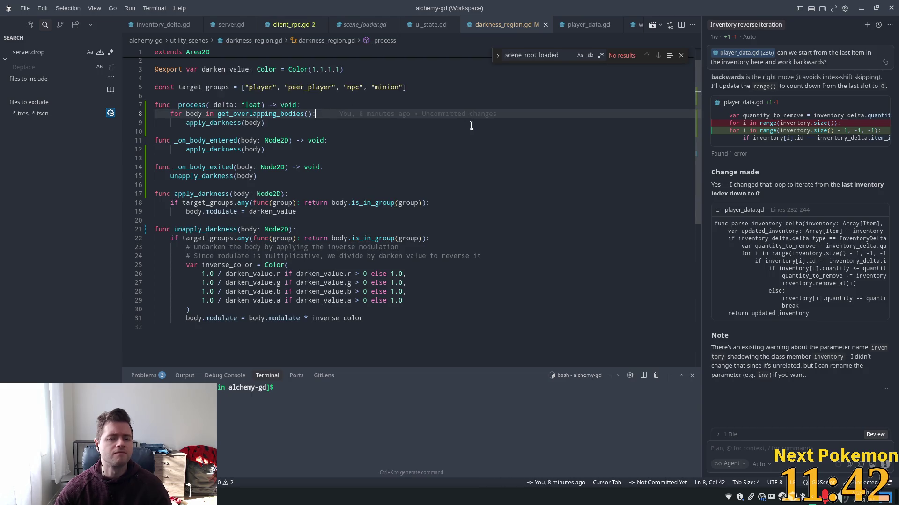
key(Return)
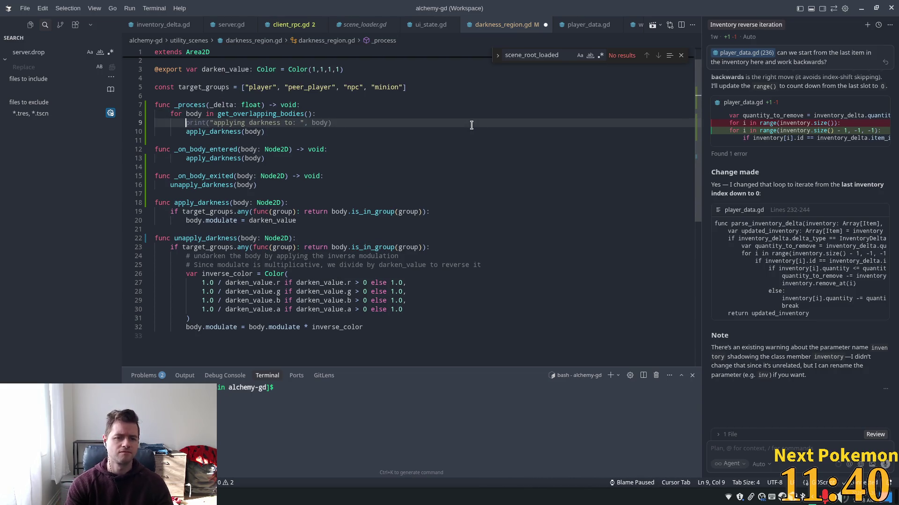
key(Tab)
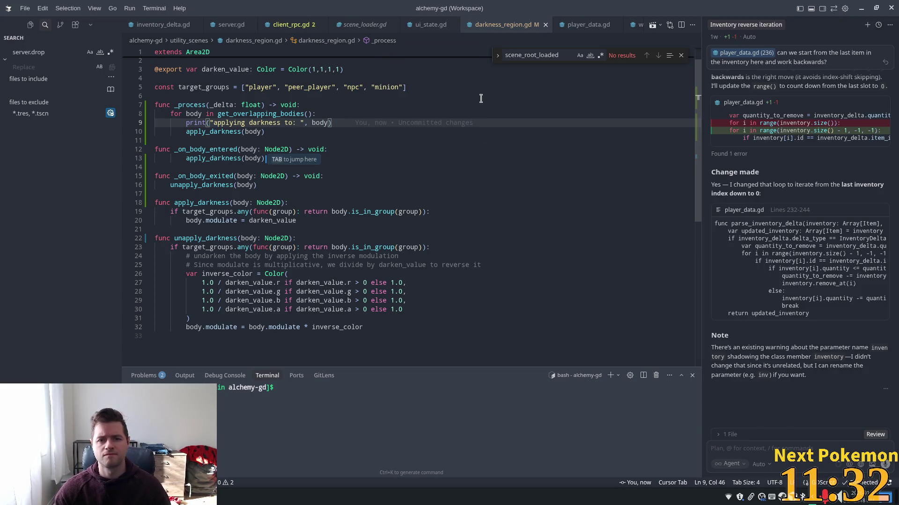
key(alt+Tab)
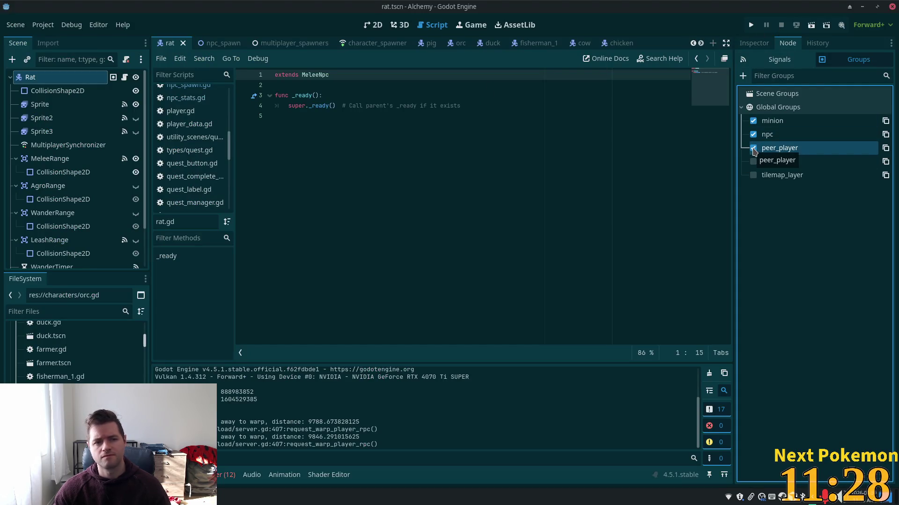
Step: Remove the Rat from the peer_player and minion groups and run the game
click(753, 148)
click(753, 121)
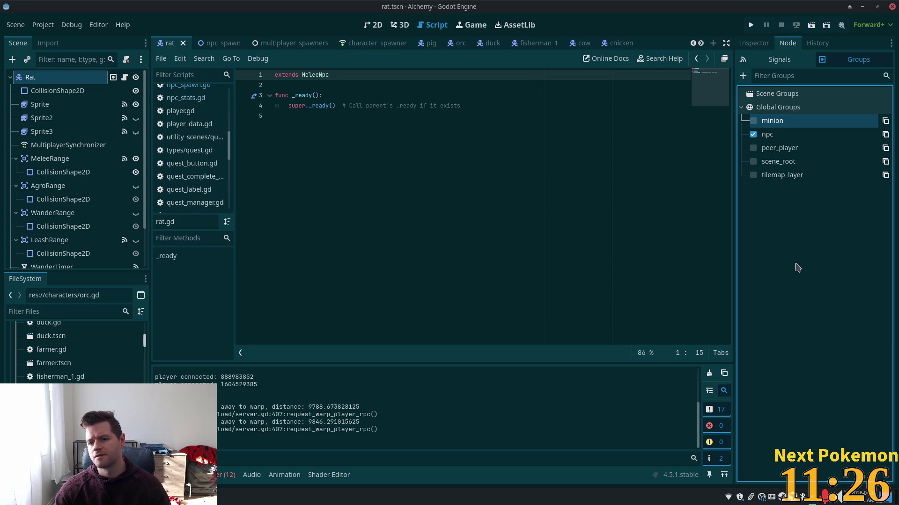
click(752, 26)
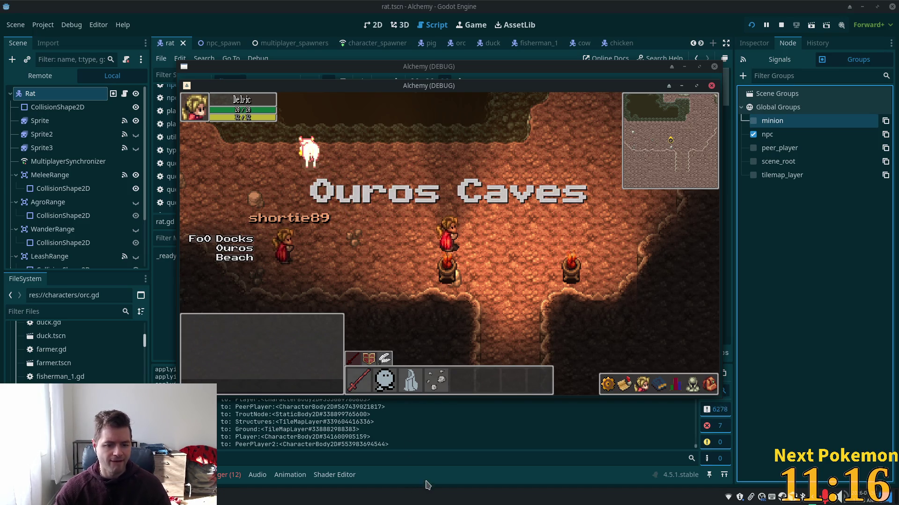
click(324, 457)
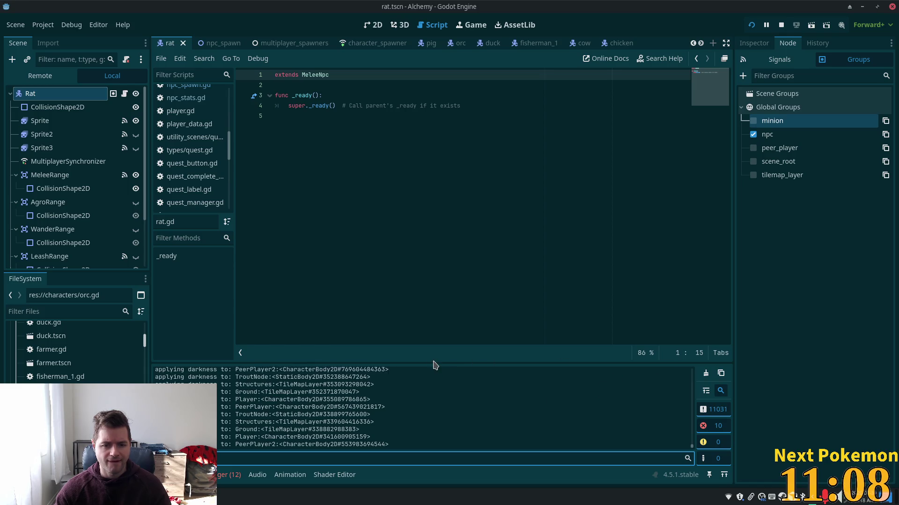
Step: Enlarge the Output log, stop the game, and select the latest log lines
drag(433, 367, 459, 123)
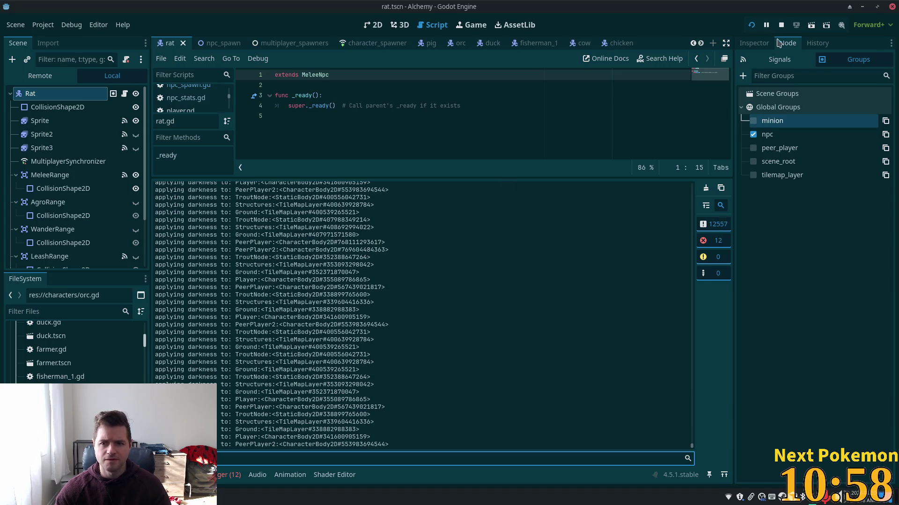
click(781, 25)
click(281, 386)
mouse_move(260, 445)
mouse_down()
mouse_move(253, 380)
mouse_move(266, 357)
mouse_move(255, 323)
mouse_move(242, 318)
mouse_move(253, 170)
mouse_up()
scroll(281, 274, up, 5)
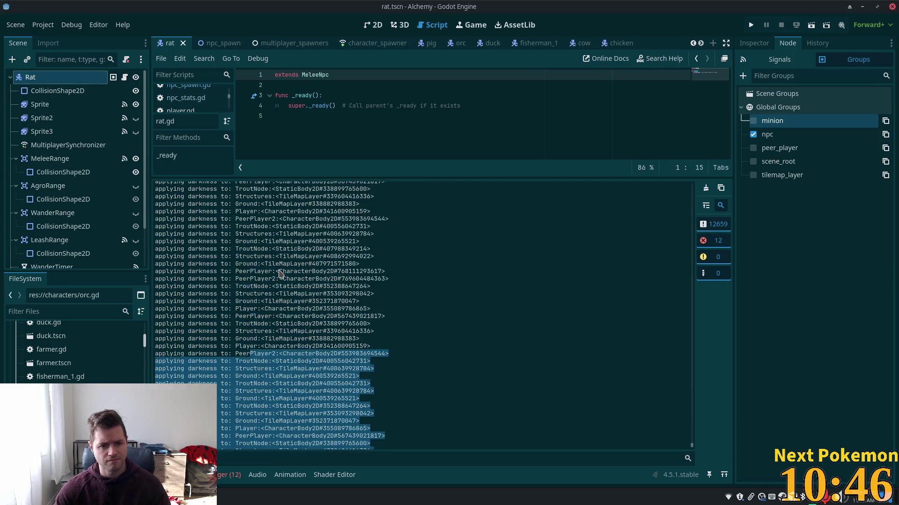
Step: Clear the output selection and show the Rat node's properties in the Inspector
click(292, 269)
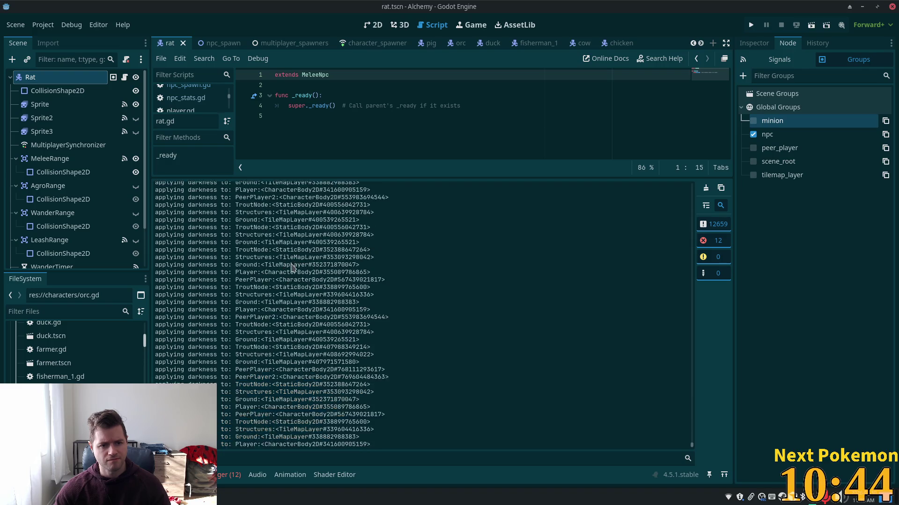
scroll(291, 267, down, 1)
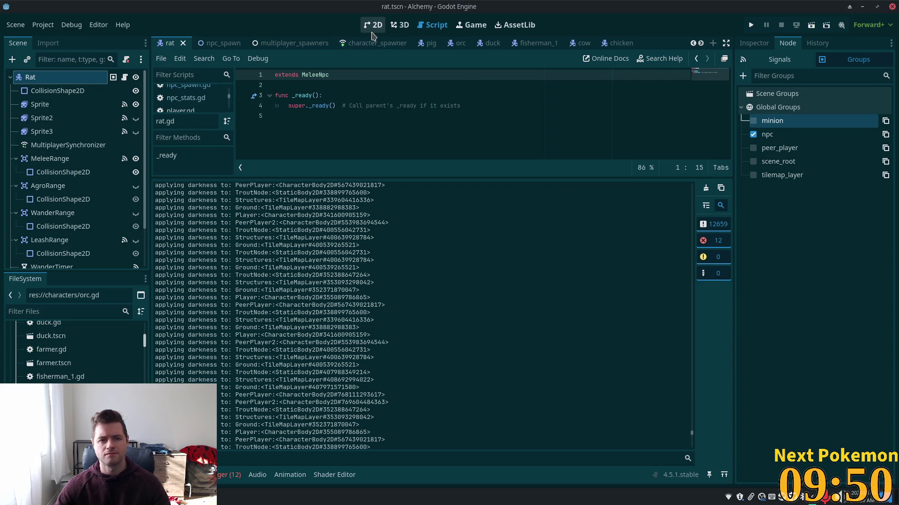
click(754, 43)
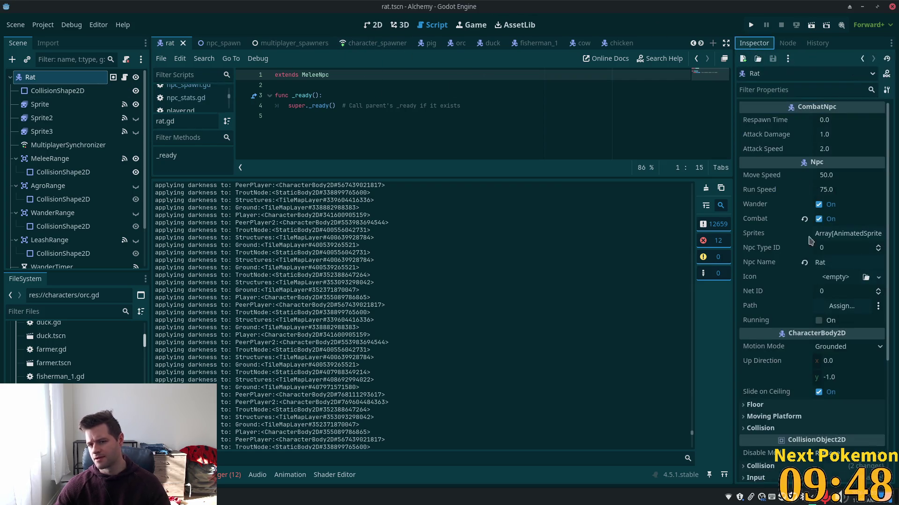
Step: Expand the Rat's Collision settings, showing layer 2 (NPCs), and open the resource search
scroll(790, 272, down, 5)
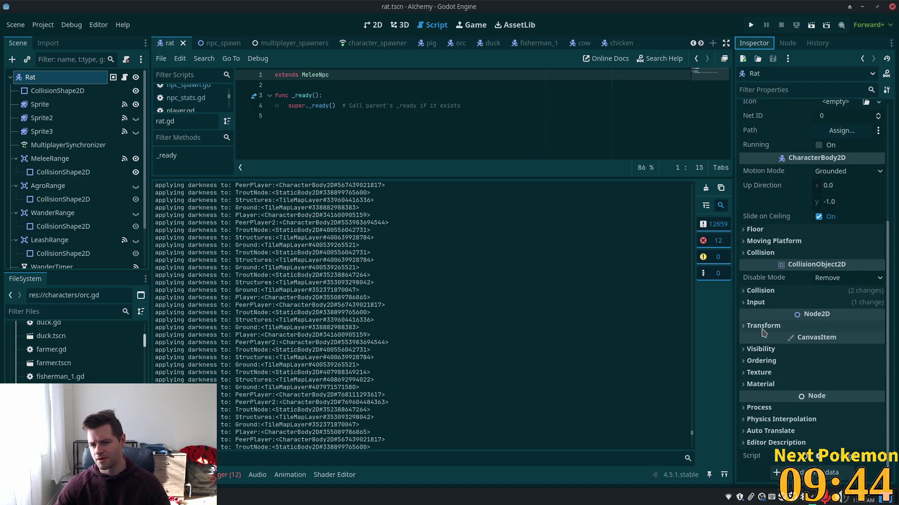
click(754, 291)
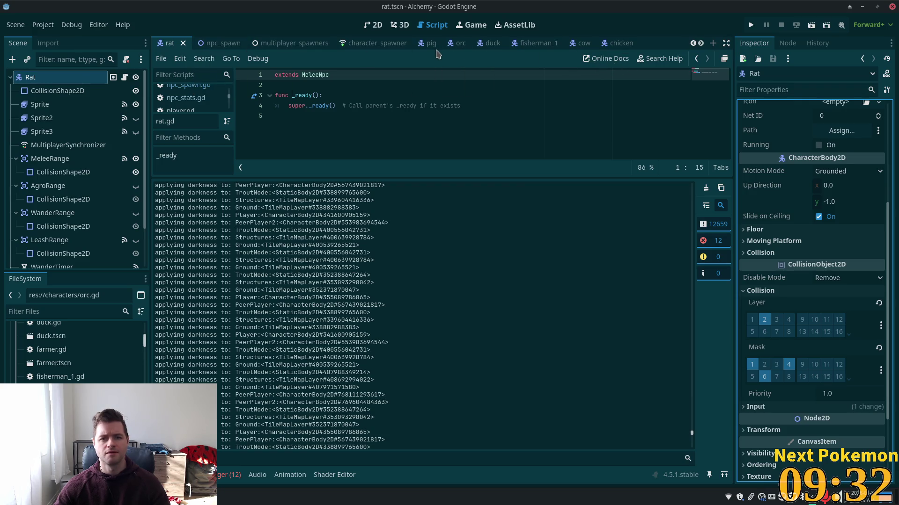
key(alt+shift+o)
Step: Open darkness_region.tscn, shrink the Output panel, and select the DarknessRegion node
text(dark)
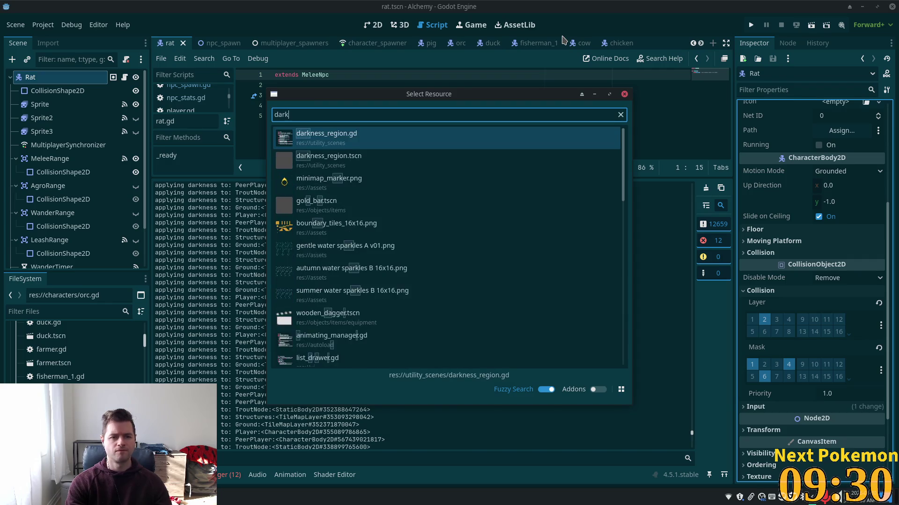
text(ness)
click(424, 158)
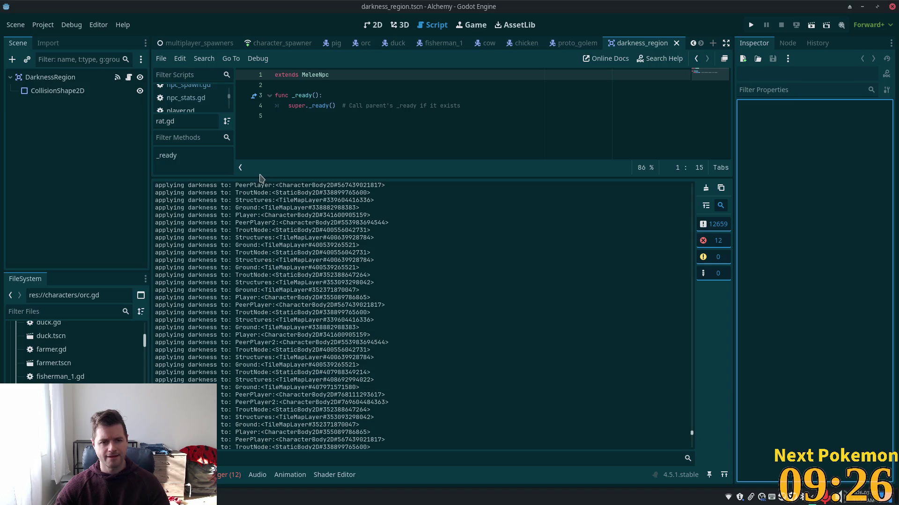
drag(264, 176, 264, 295)
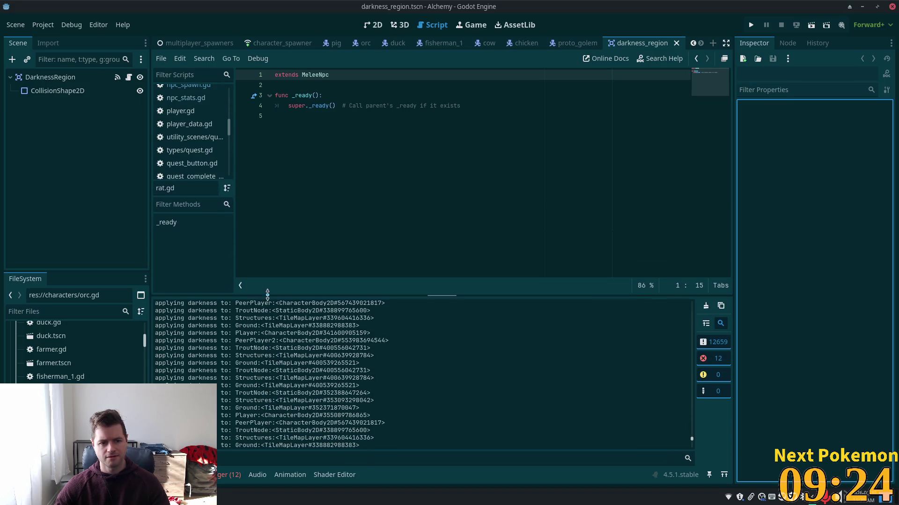
click(50, 77)
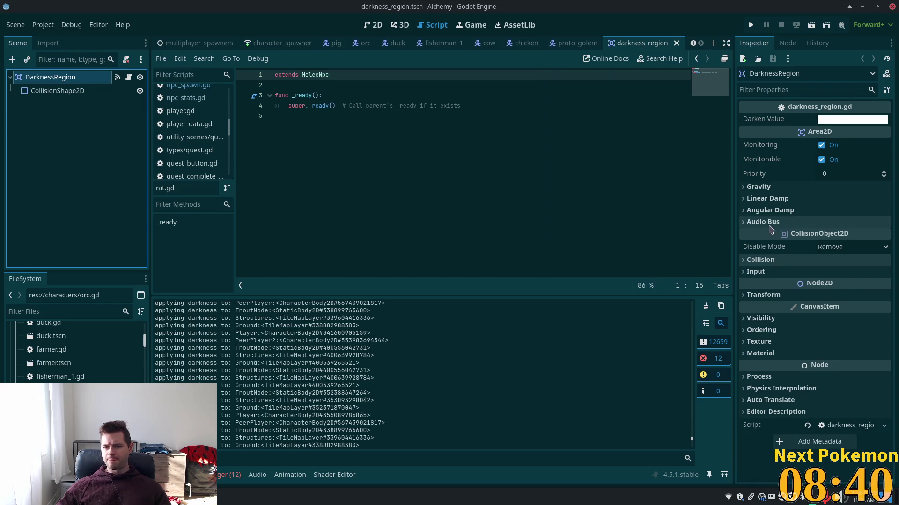
Step: Add the NPCs layer (bit 2) to DarknessRegion's collision mask and save the scene
click(749, 261)
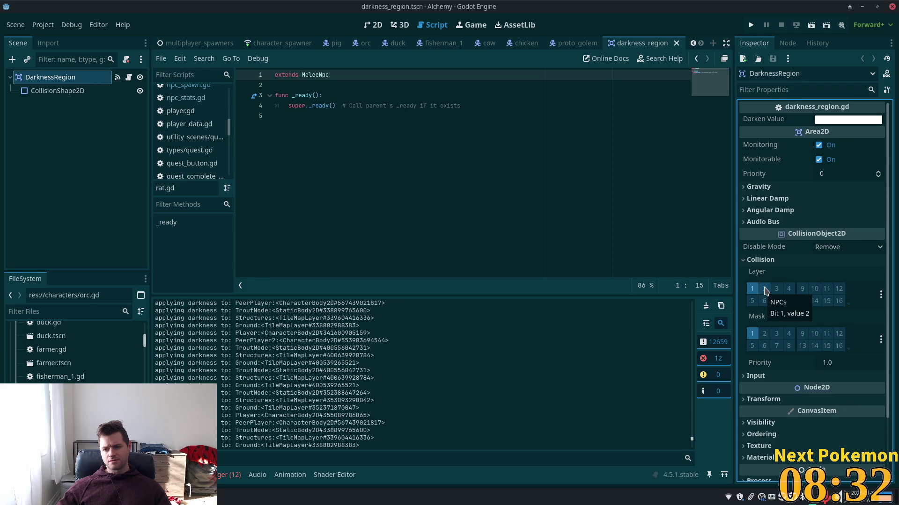
click(764, 289)
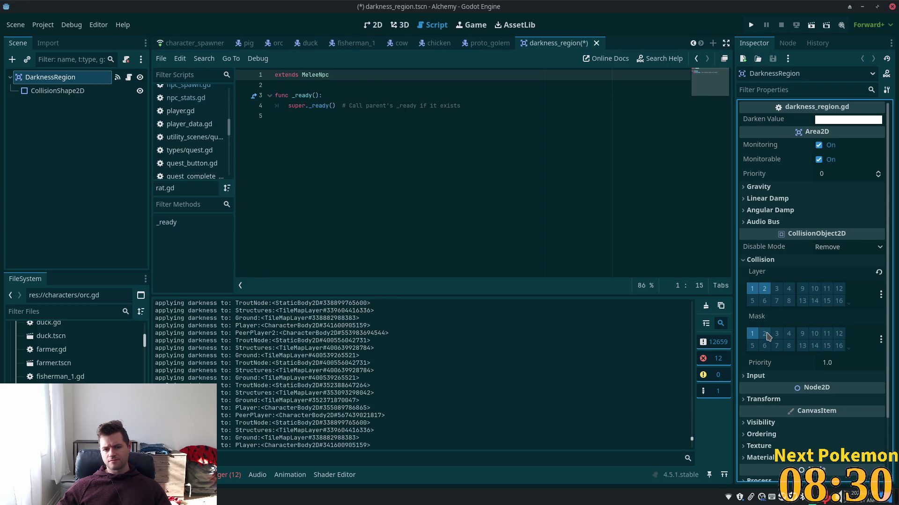
click(767, 290)
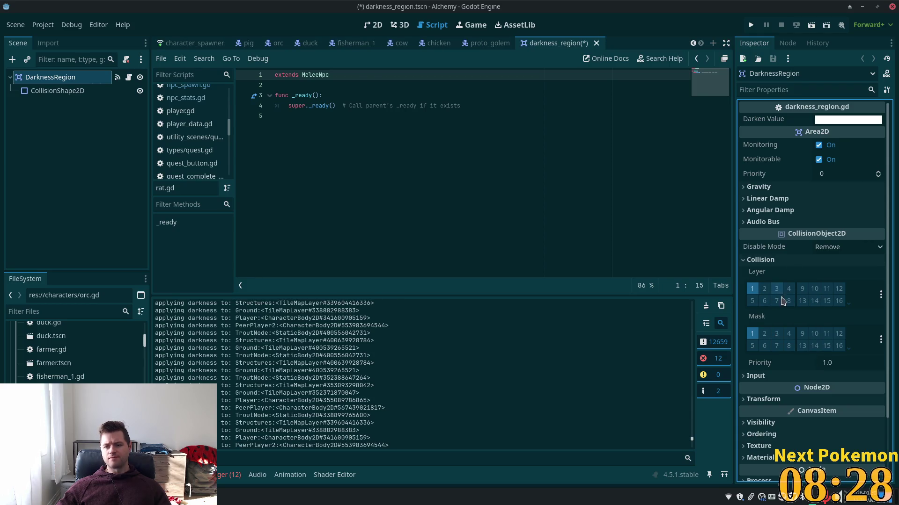
click(766, 333)
key(ctrl+s)
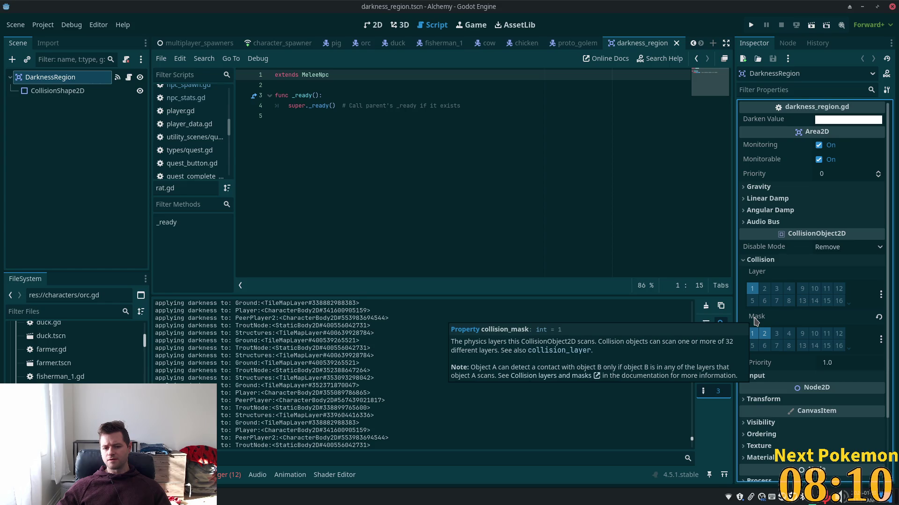
Step: Test-run the game to confirm the Rat is darkened, then select the debug print line in Cursor
click(751, 25)
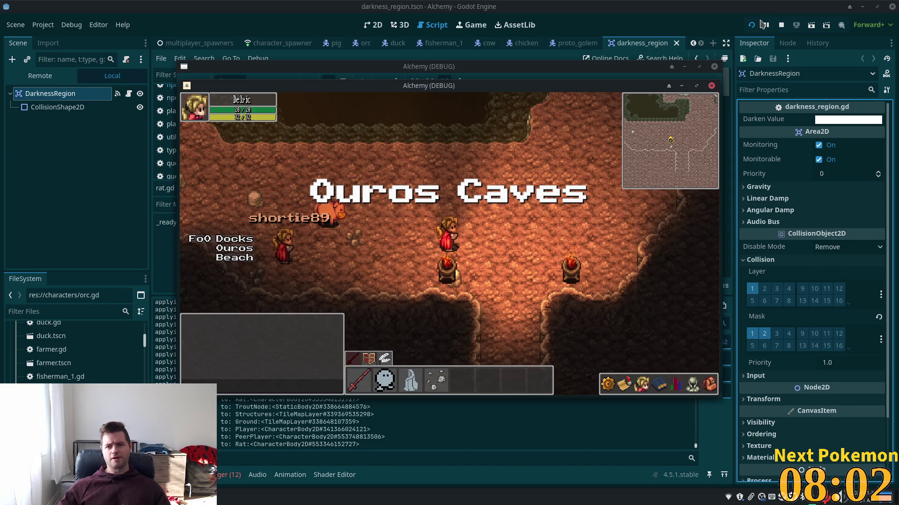
click(780, 24)
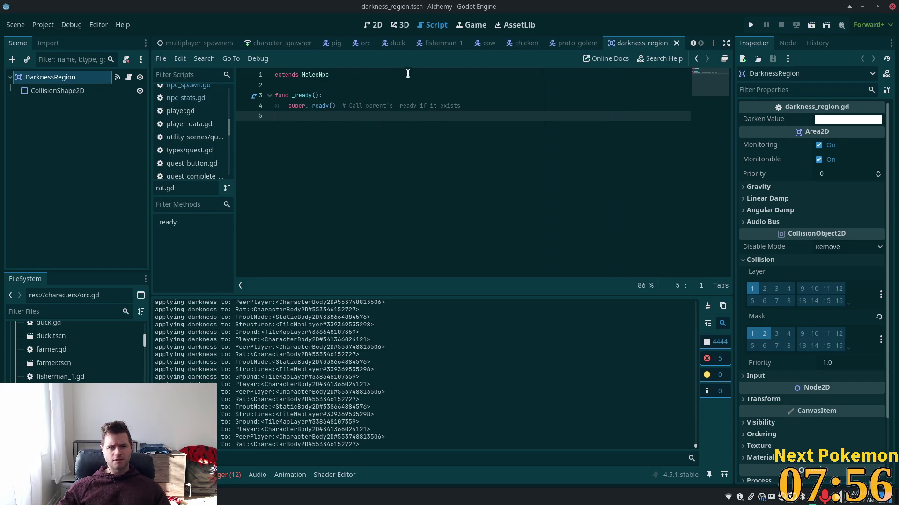
key(alt+Tab)
drag(331, 123, 134, 114)
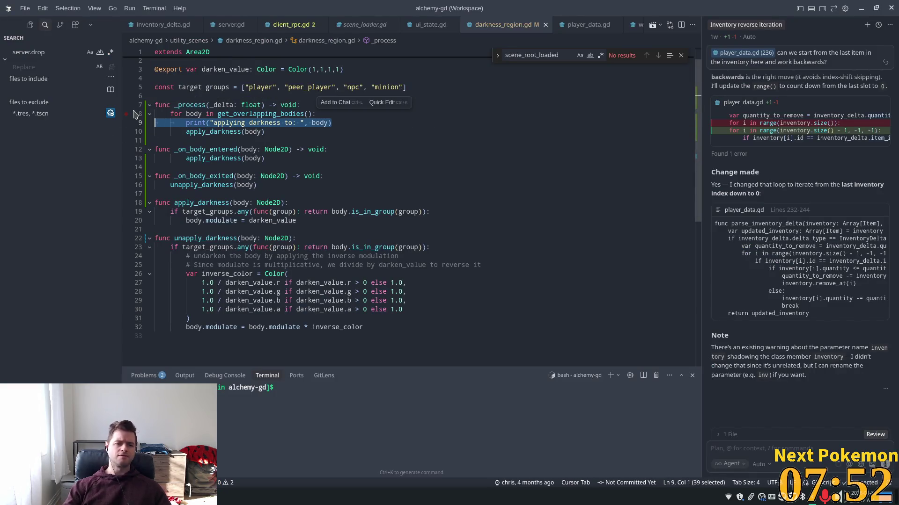
Step: Delete the debug print from darkness_region.gd's _process loop, then select the Godot Output lines showing the Rat darkened
key(BackSpace)
key(BackSpace)
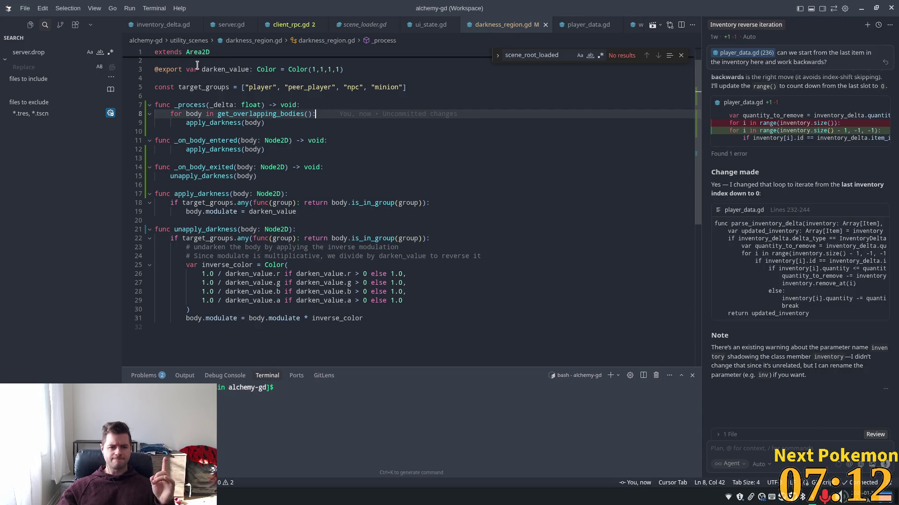
mouse_move(187, 106)
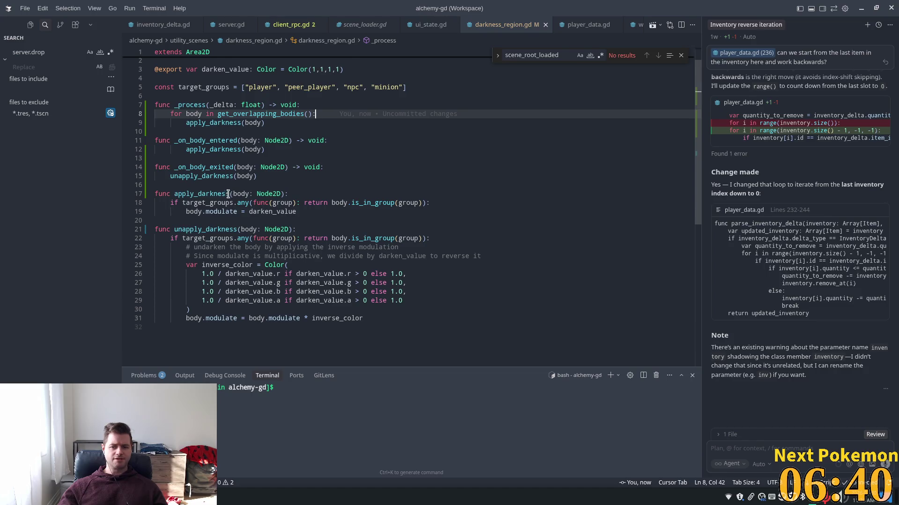
mouse_move(226, 204)
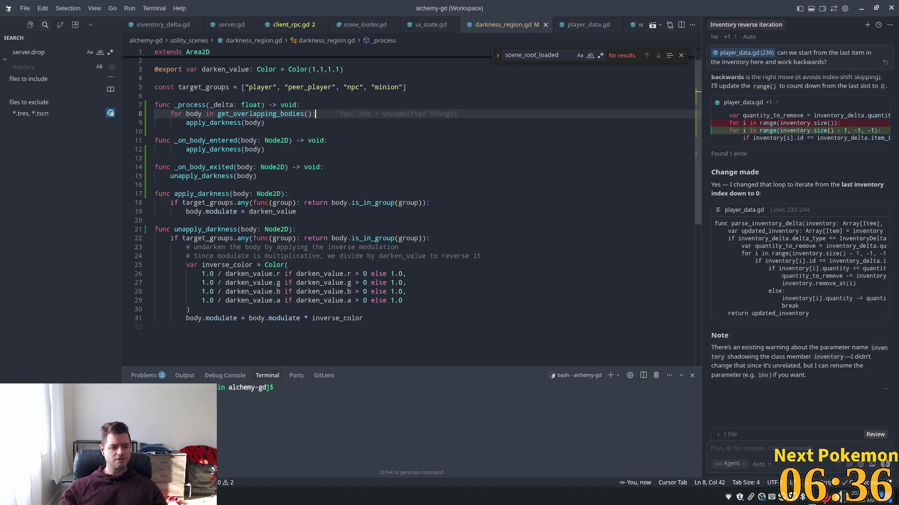
key(alt+Tab)
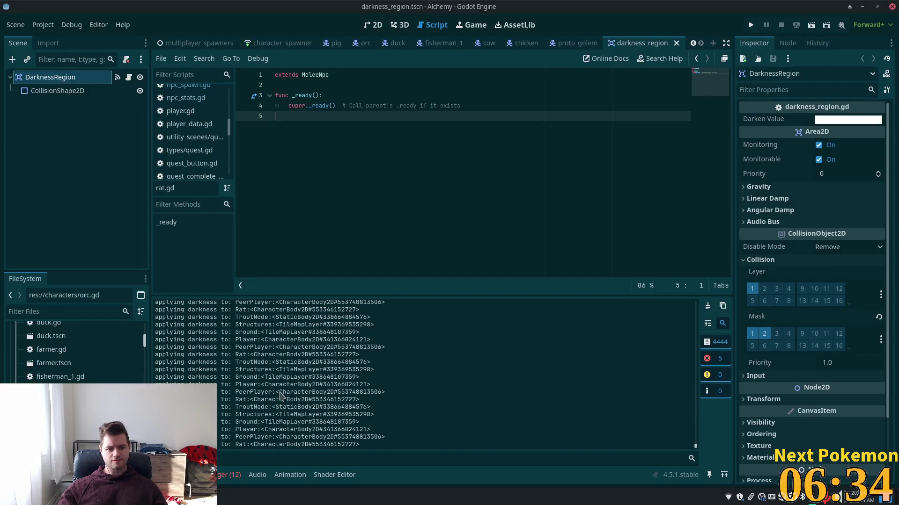
drag(243, 370, 257, 415)
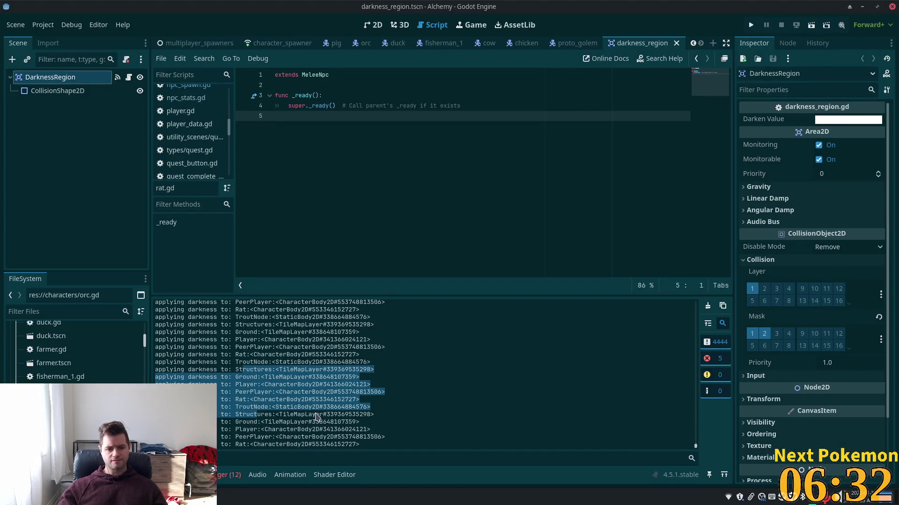